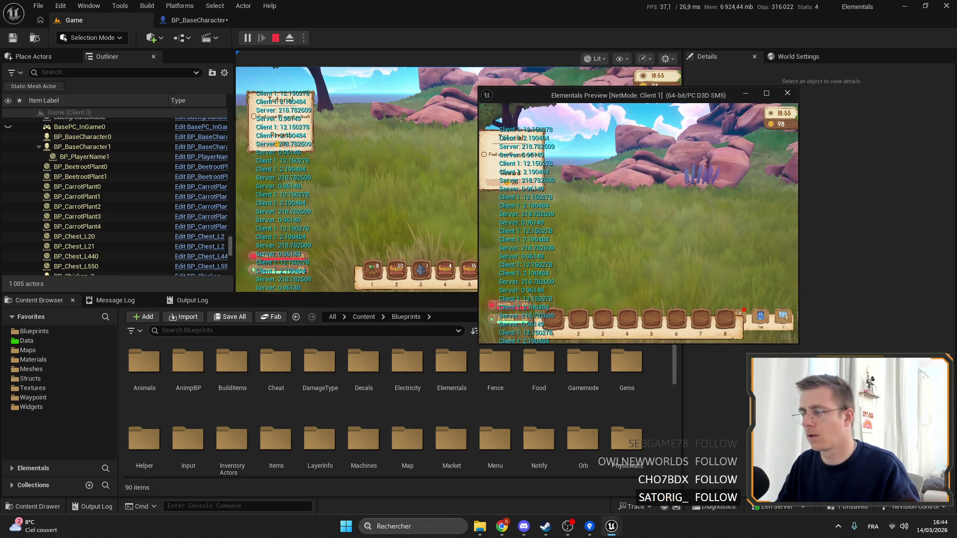
Close the Client 1 preview, stop the play session, and bring up BP_BaseCharacter's TryDoFootstep graph.
left_click(787, 92)
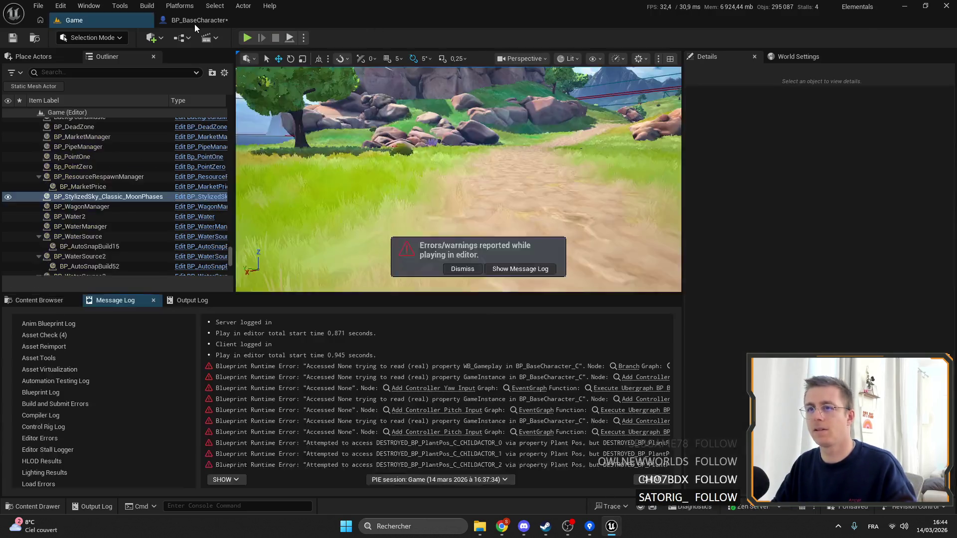
left_click(194, 24)
scroll(450, 148, "down", 1)
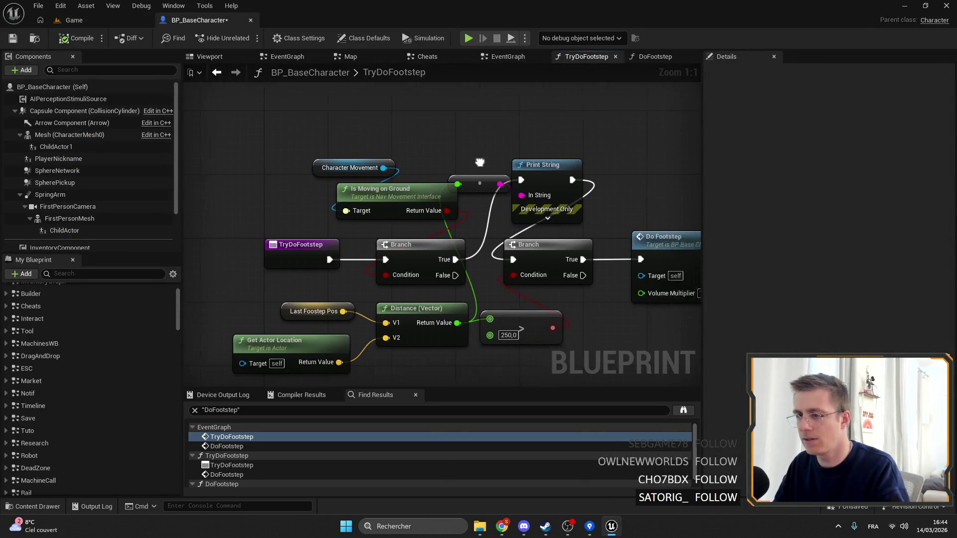
Find TryDoFootstep's references by name and jump to its call in the EventGraph.
left_click_drag(337, 119, 495, 180)
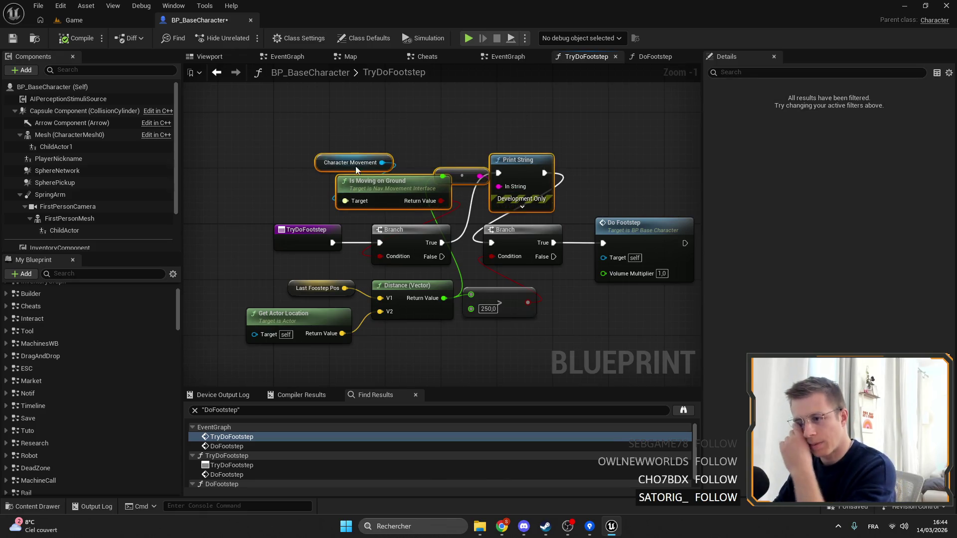
right_click(290, 240)
mouse_move(362, 331)
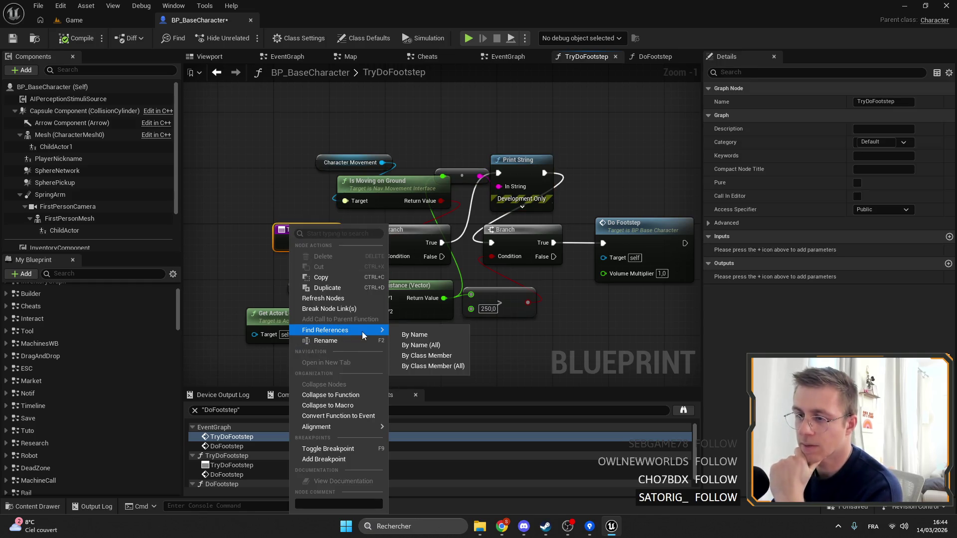
left_click(426, 335)
left_click(228, 436)
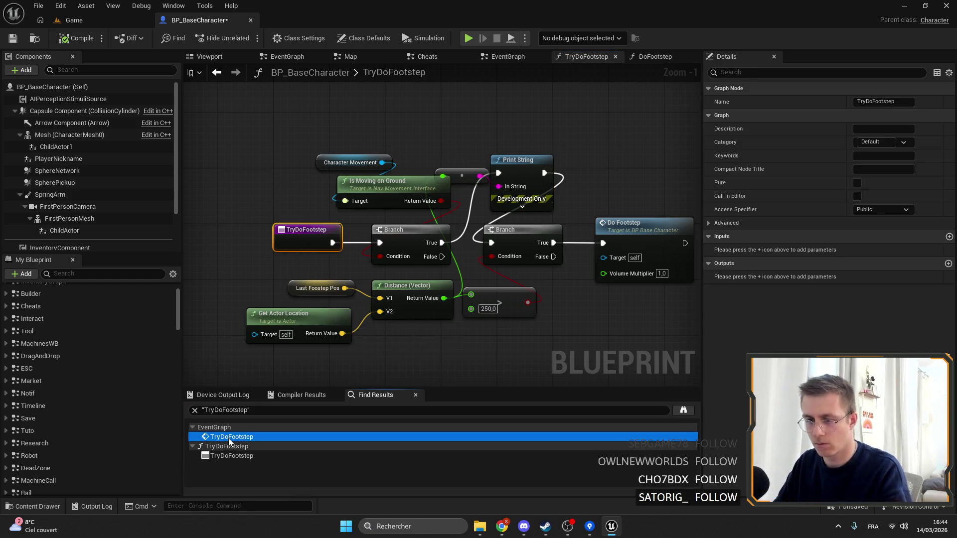
left_click(232, 455)
left_click(232, 436)
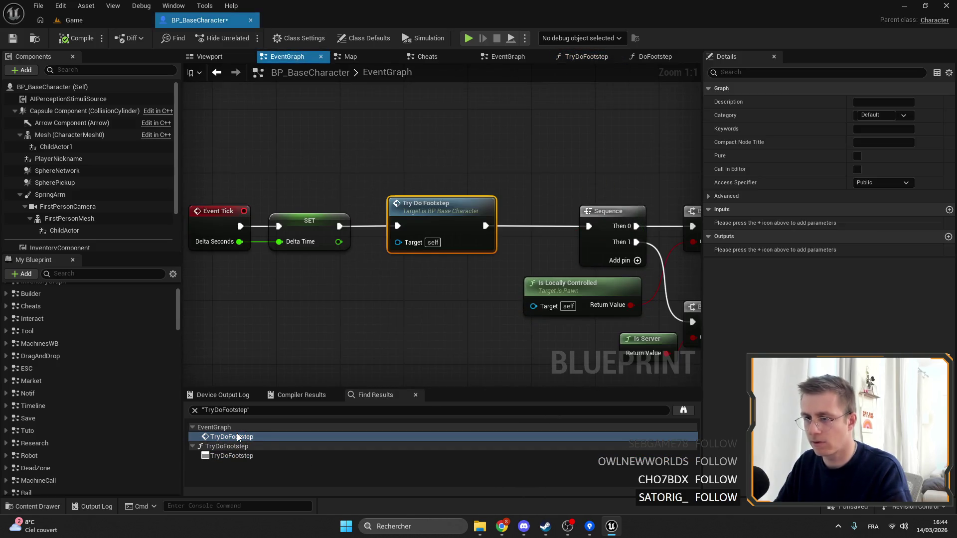
Select the Left Shift Down and reroute nodes in the EventGraph, then bring up the Map graph's options.
left_click_drag(427, 235, 393, 228)
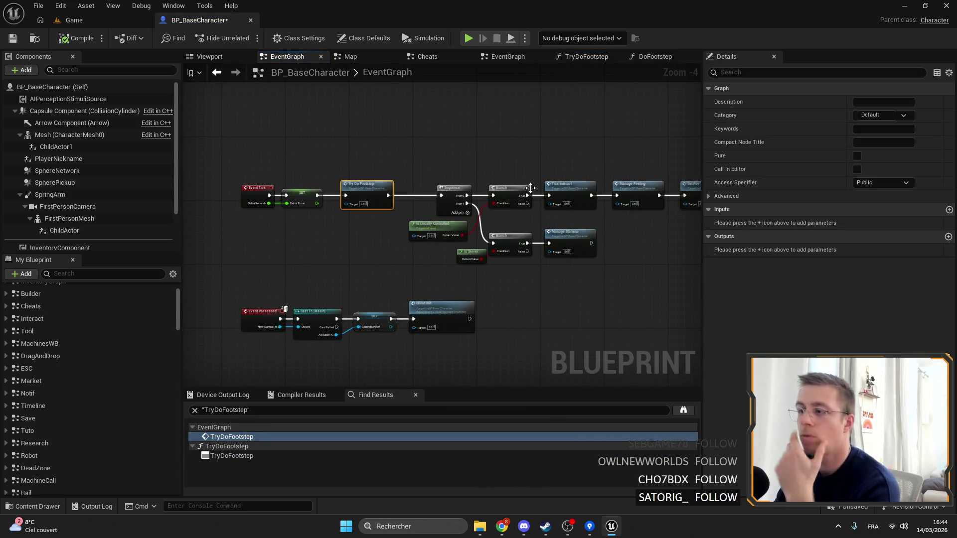
scroll(612, 186, "up", 2)
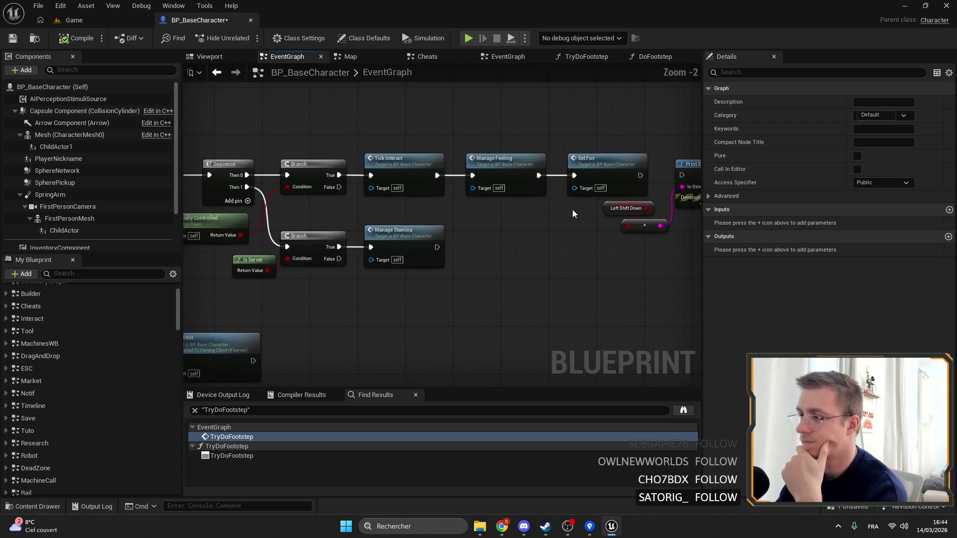
mouse_move(573, 215)
left_mouse_down()
mouse_move(402, 192)
mouse_move(587, 213)
mouse_move(562, 265)
mouse_move(575, 229)
mouse_move(585, 294)
mouse_move(499, 224)
mouse_move(349, 200)
mouse_move(440, 163)
mouse_move(268, 112)
left_mouse_up()
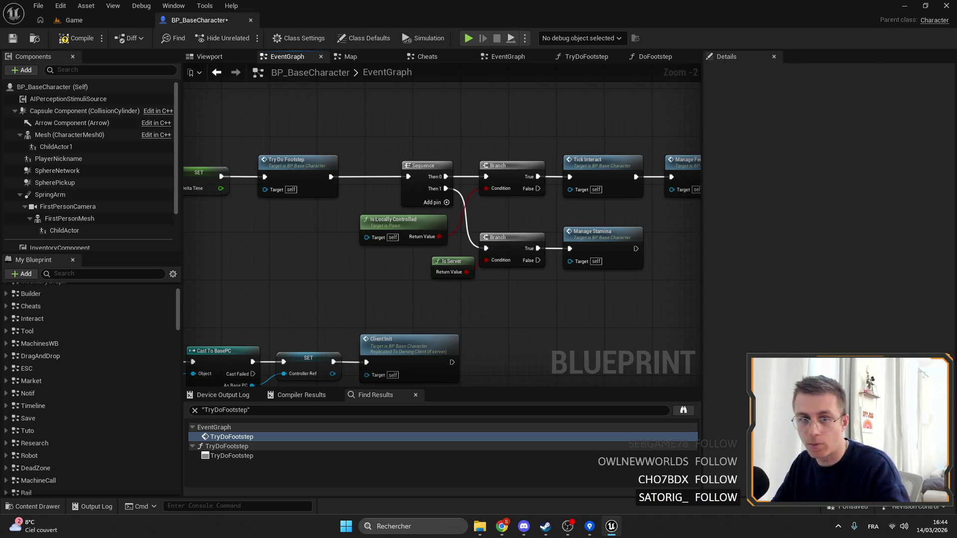
right_click(379, 56)
Reopen TryDoFootstep, delete the old Print String and reroute, and wire Branch True to the second Branch.
left_click(294, 145)
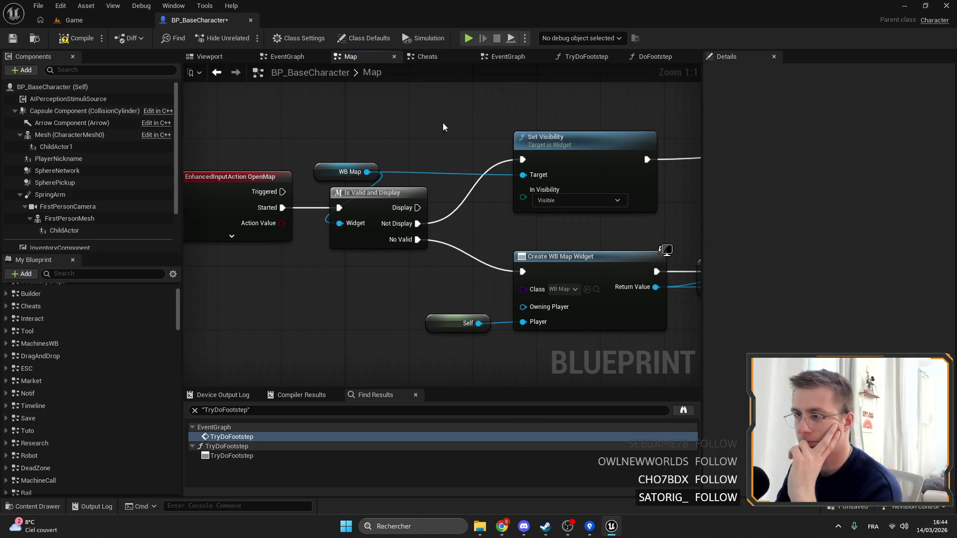
double_click(238, 438)
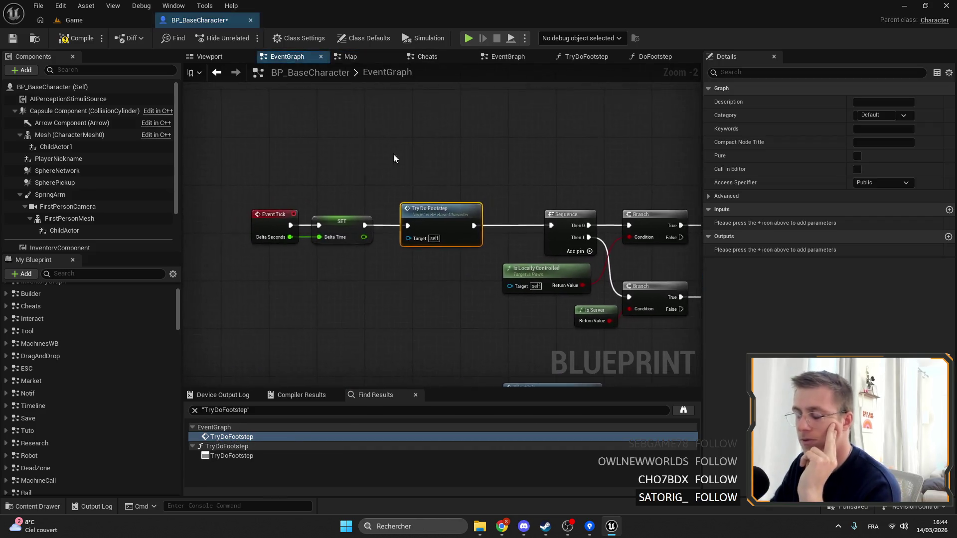
double_click(600, 216)
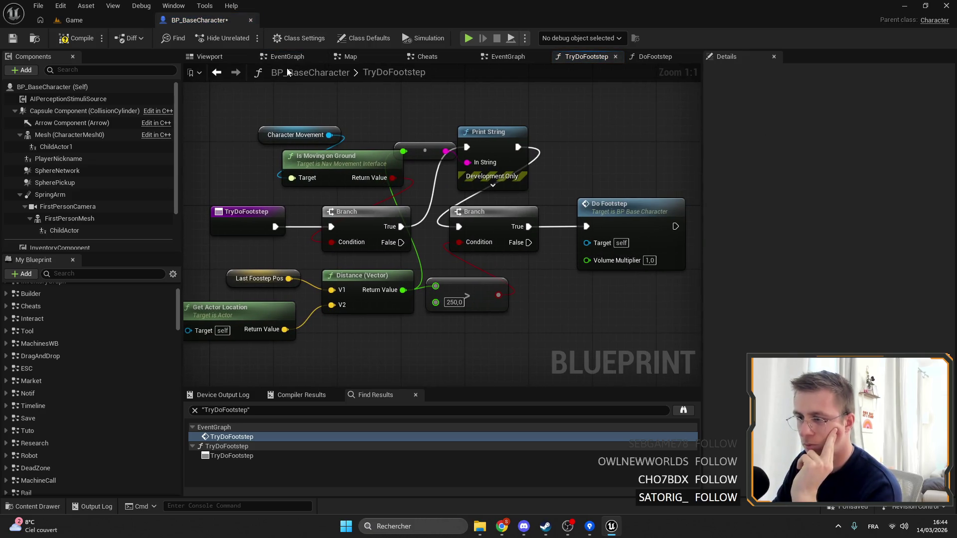
left_click_drag(399, 100, 535, 197)
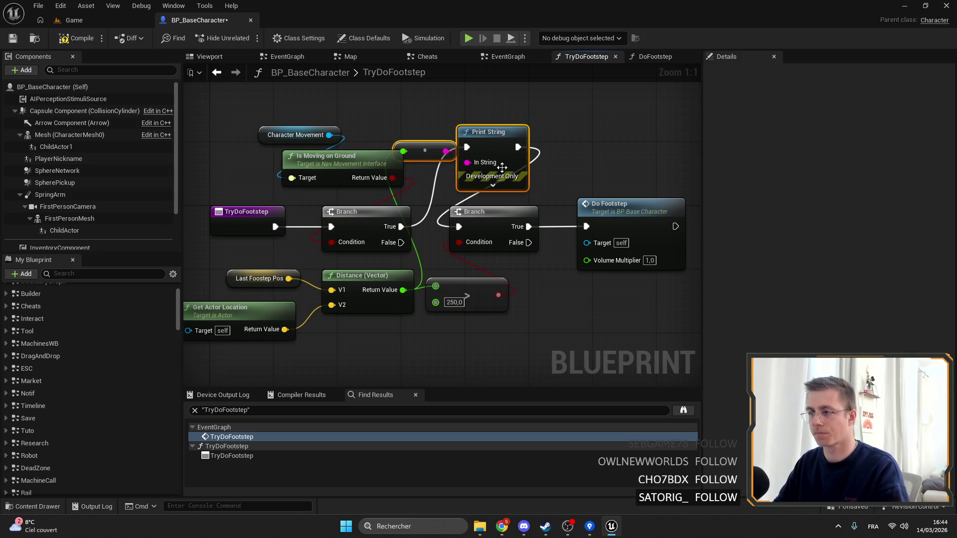
key("Delete")
mouse_move(394, 228)
left_mouse_down()
mouse_move(458, 226)
mouse_move(473, 212)
mouse_move(536, 226)
left_mouse_up()
Add a Print String after Do Footstep printing 'foot', then save and compile with F7.
type("print")
key("Return")
left_click(534, 239)
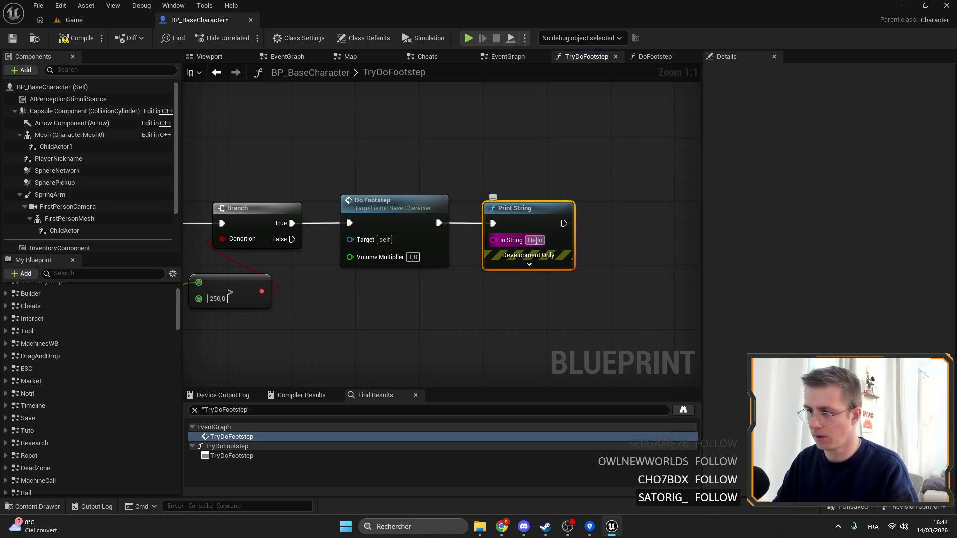
type("foort")
key("Return")
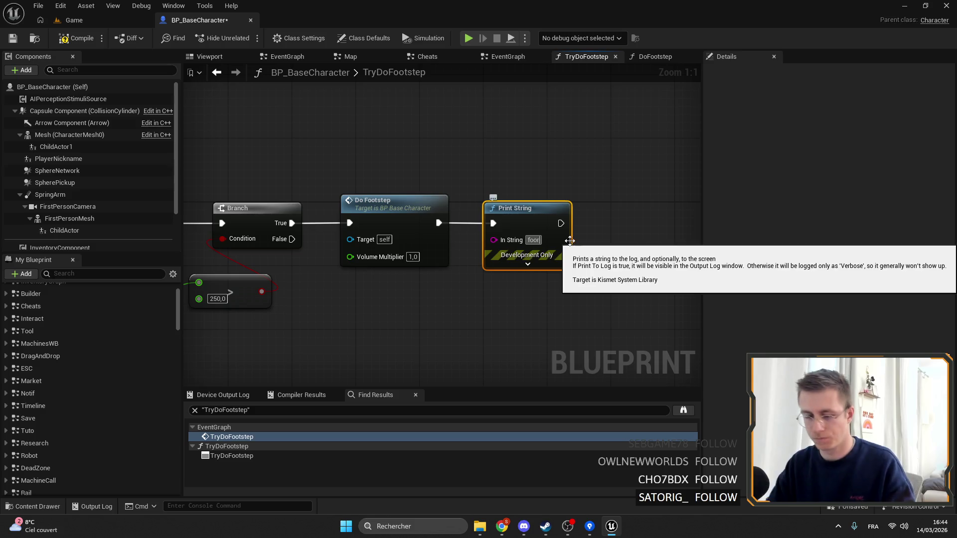
left_click(534, 240)
type("foot")
left_click(17, 37)
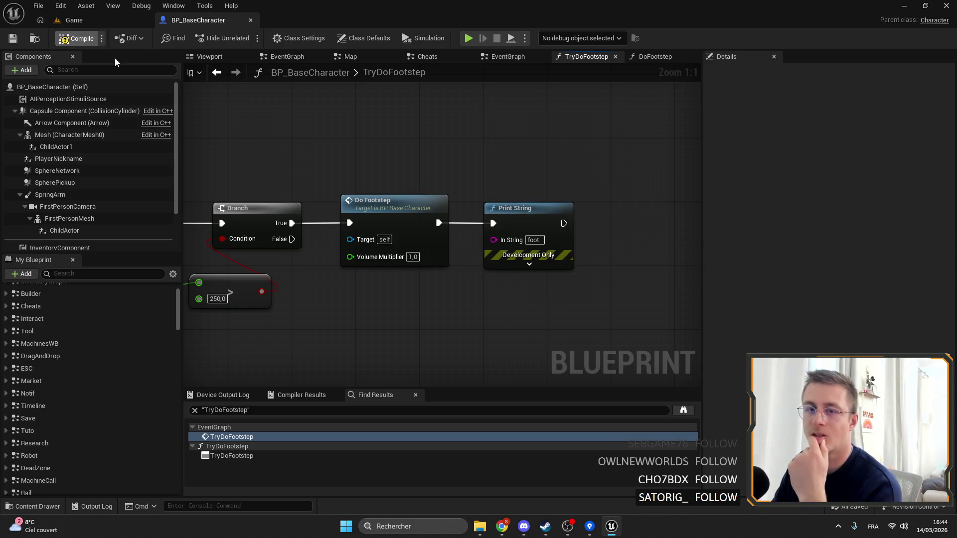
key("F7")
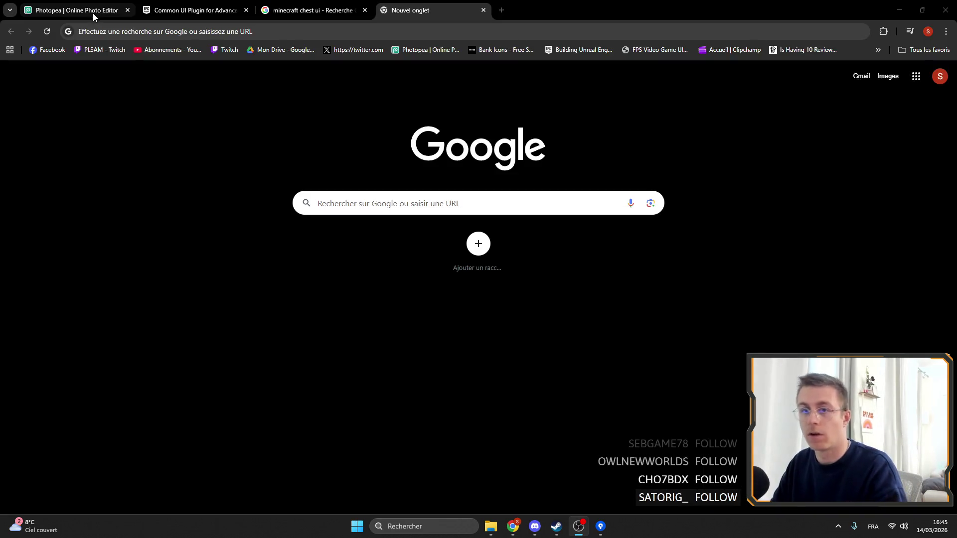
Send the crash report with restart, then quit Chrome, confirming to leave the unsaved page.
left_click(611, 526)
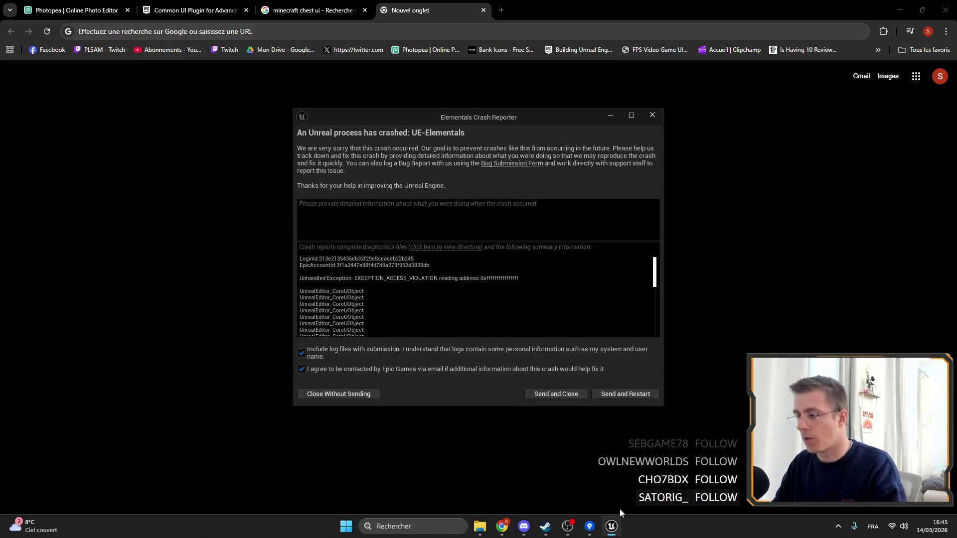
left_click(633, 392)
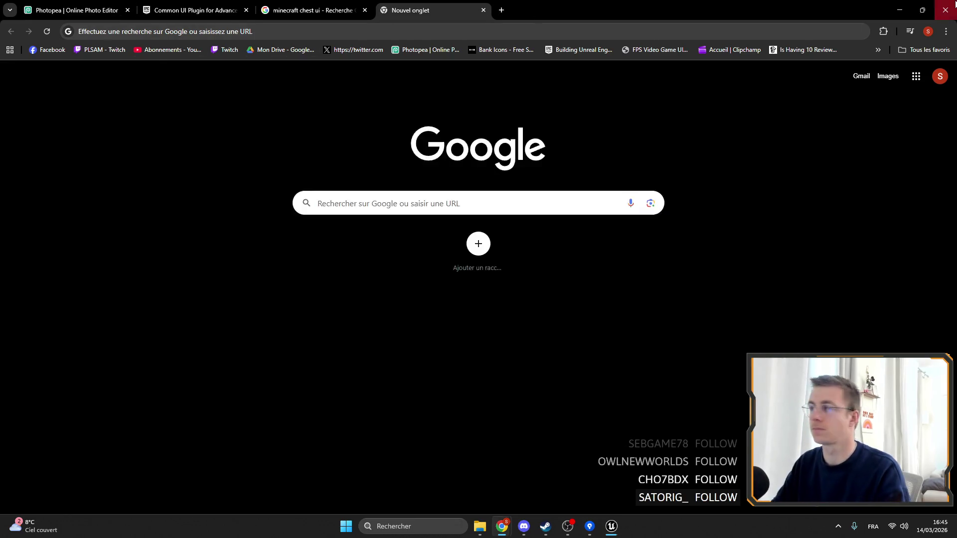
left_click(955, 4)
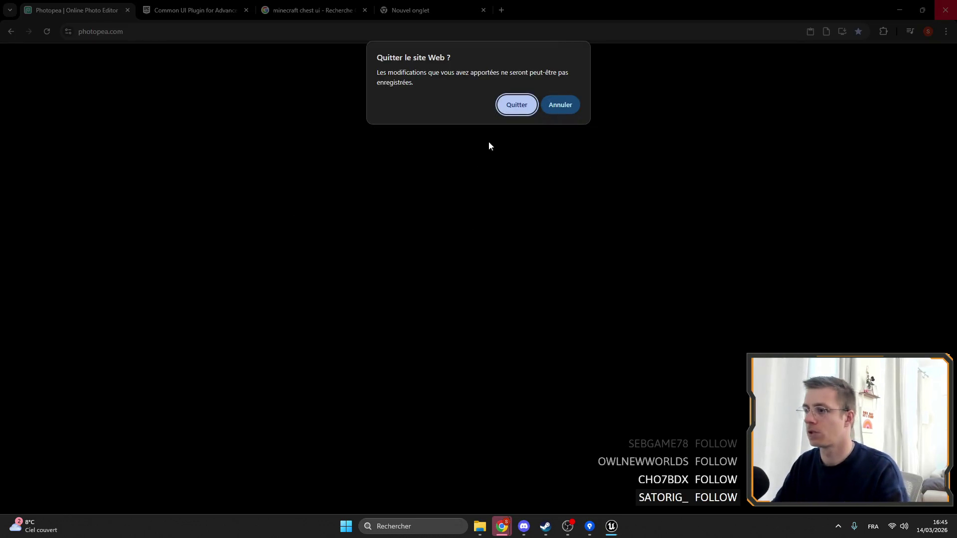
left_click(515, 105)
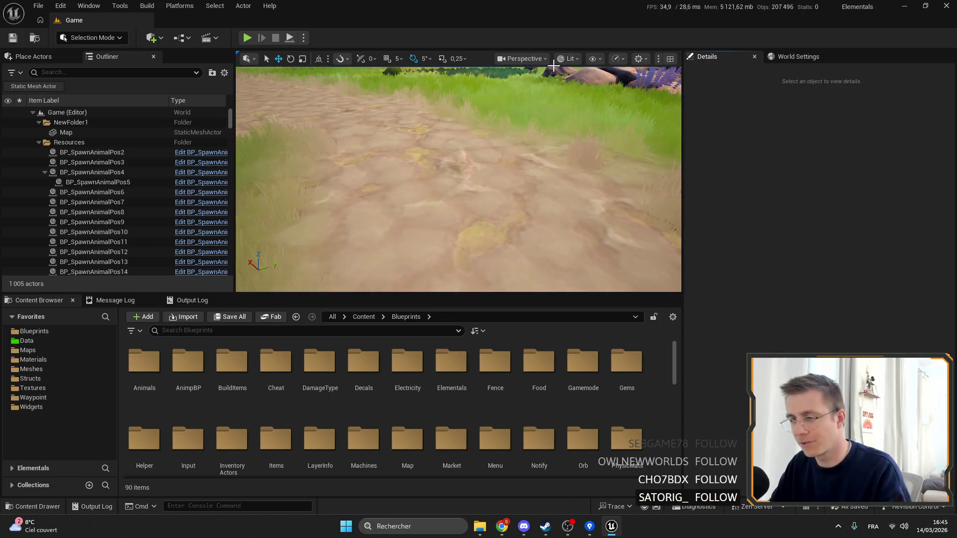
Switch to the Game level and start a multiplayer play session from the play options.
mouse_move(458, 179)
left_mouse_down()
mouse_move(448, 150)
mouse_move(459, 199)
mouse_move(469, 189)
mouse_move(458, 239)
left_mouse_up()
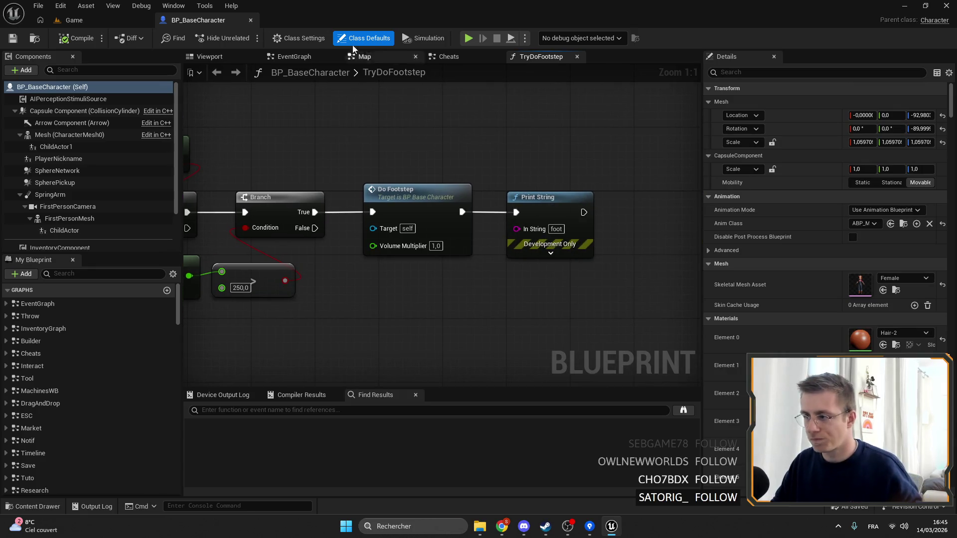
left_click(95, 21)
left_click(304, 39)
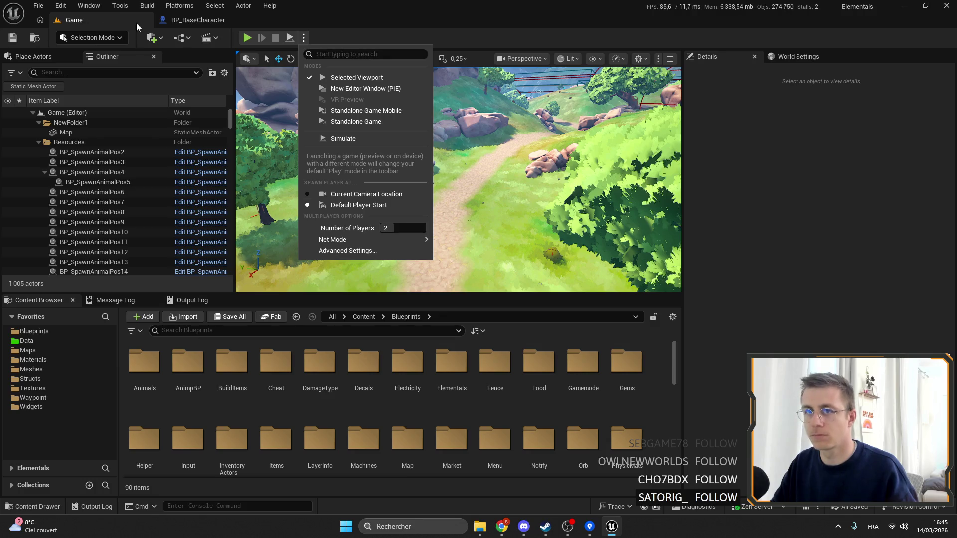
left_click(248, 40)
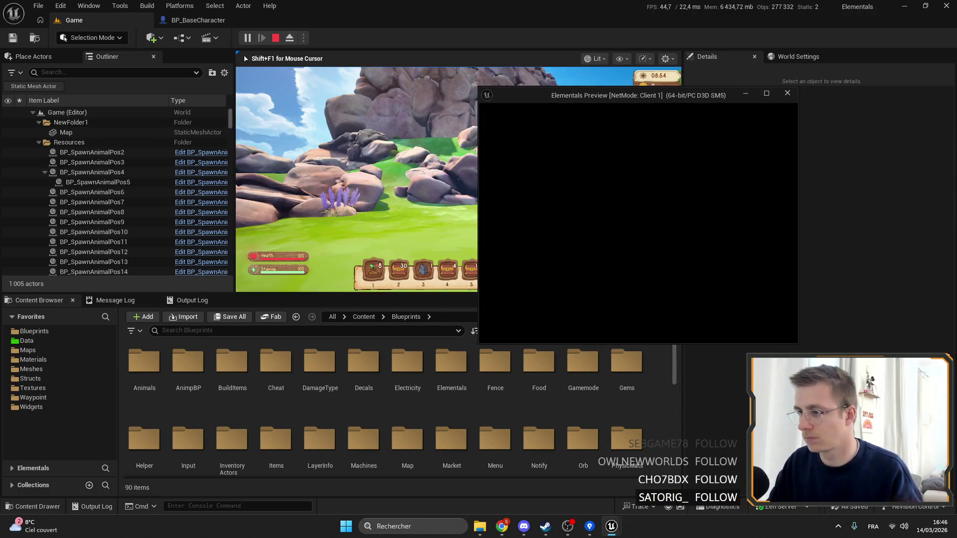
left_click(493, 213)
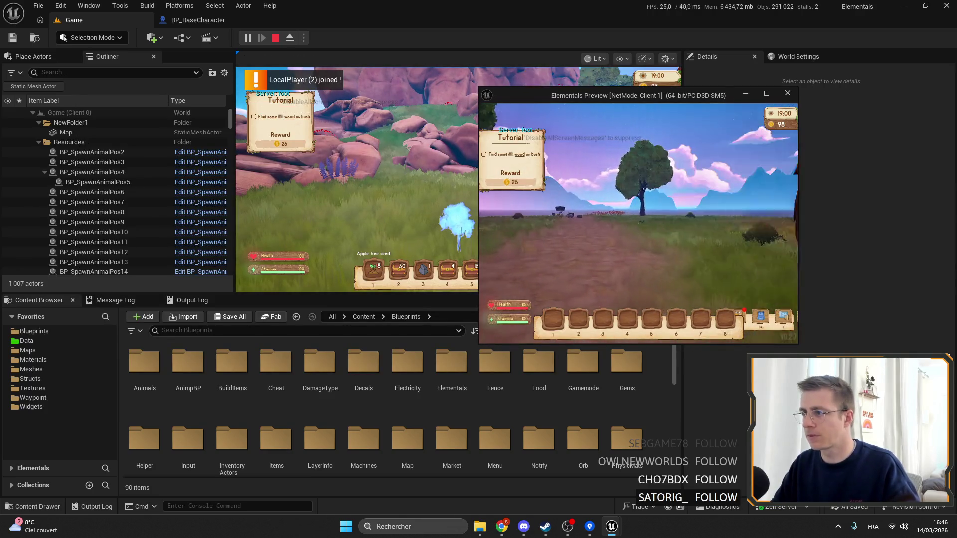
Walk the server character forward, then bring up the Client 1 preview window.
key("w")
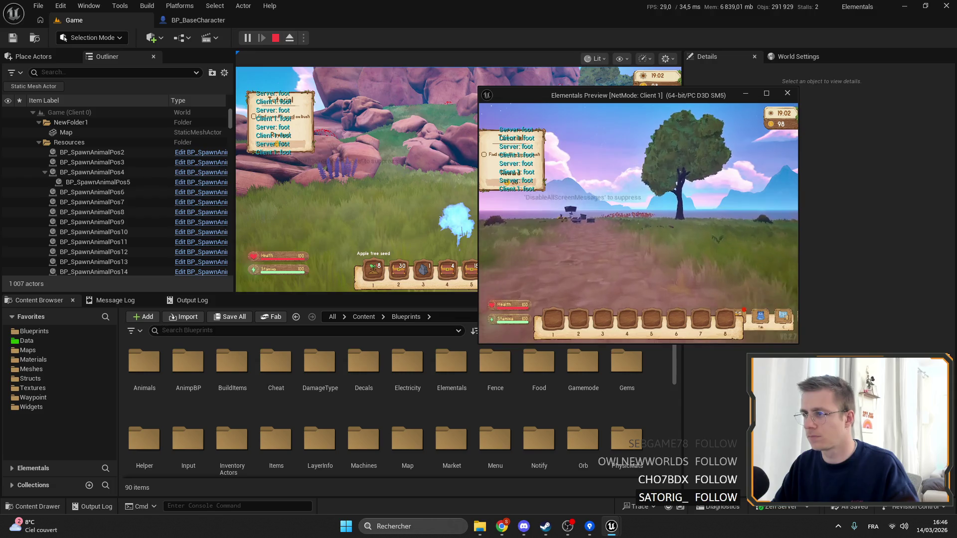
key("w")
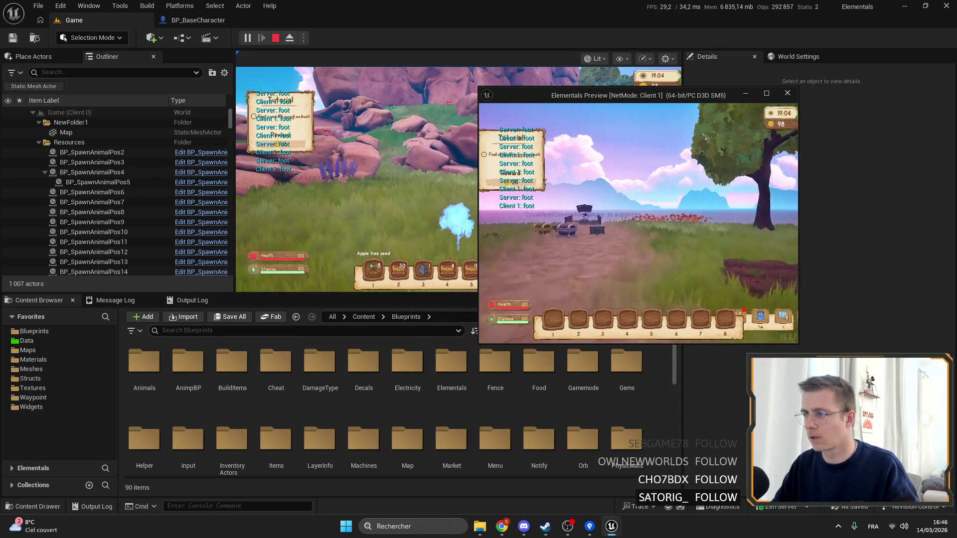
key("alt+Tab")
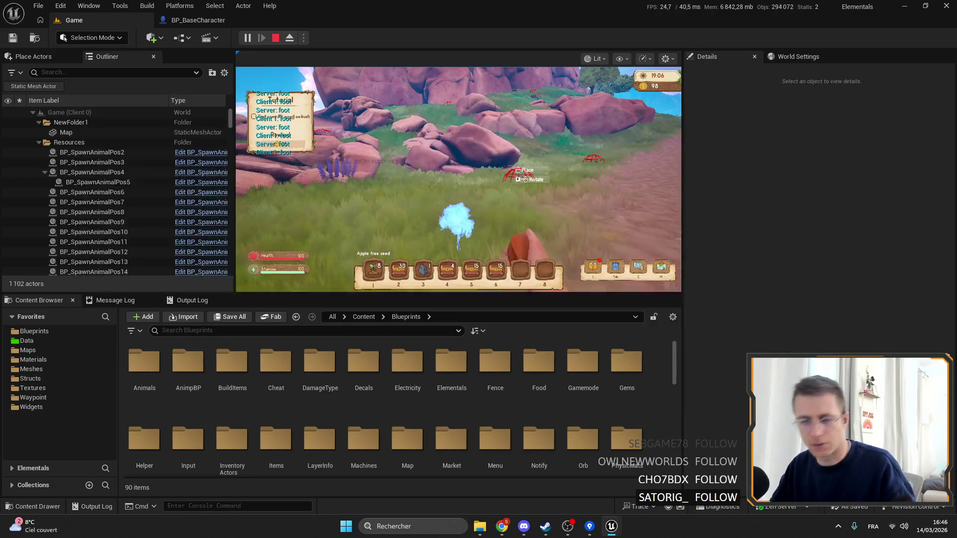
key("alt+Tab")
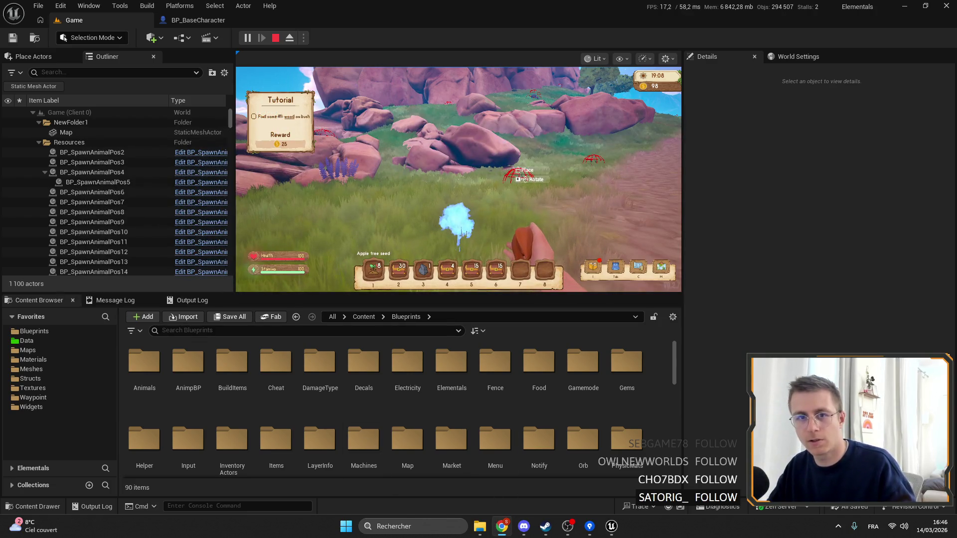
left_click(13, 147)
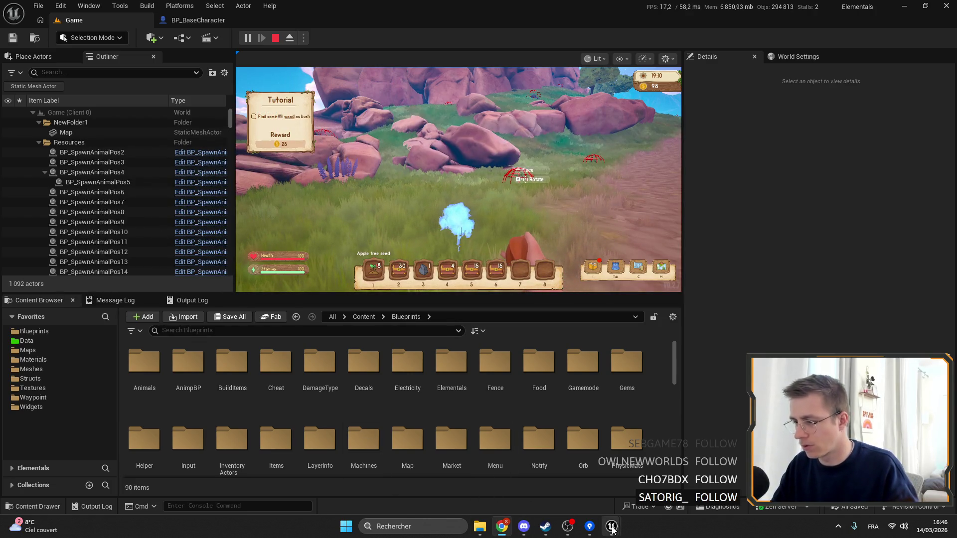
mouse_move(612, 530)
left_click(669, 471)
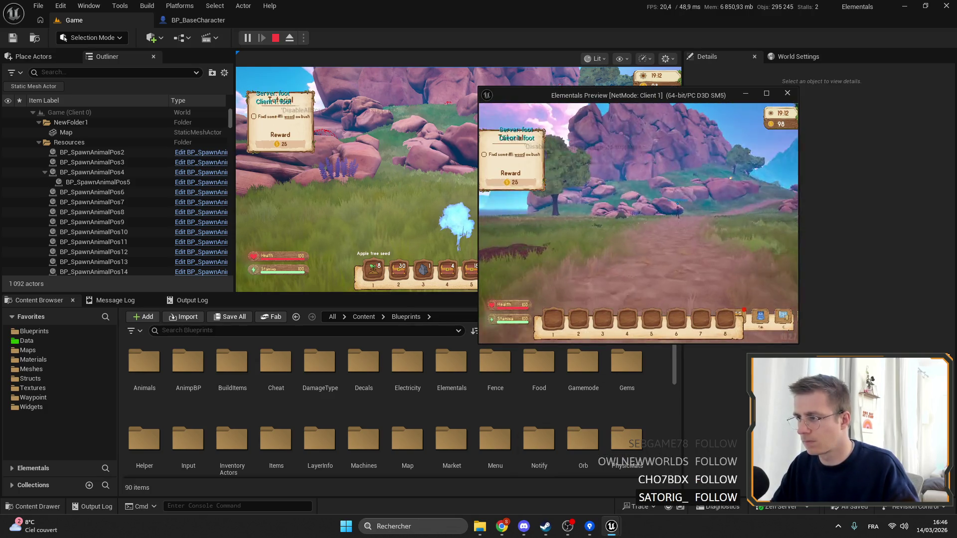
Walk the Client 1 character along the path so 'Client 1: foot' prints.
key("w")
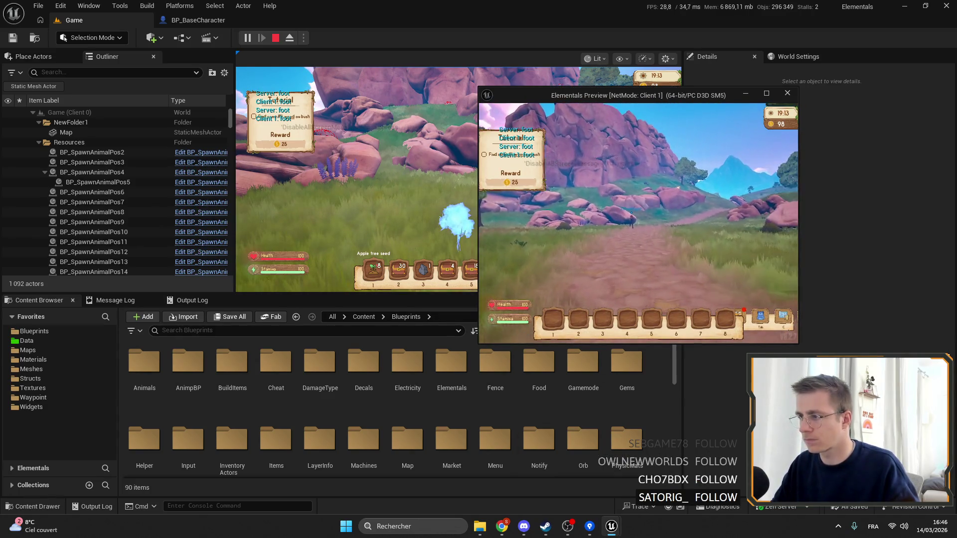
key("w")
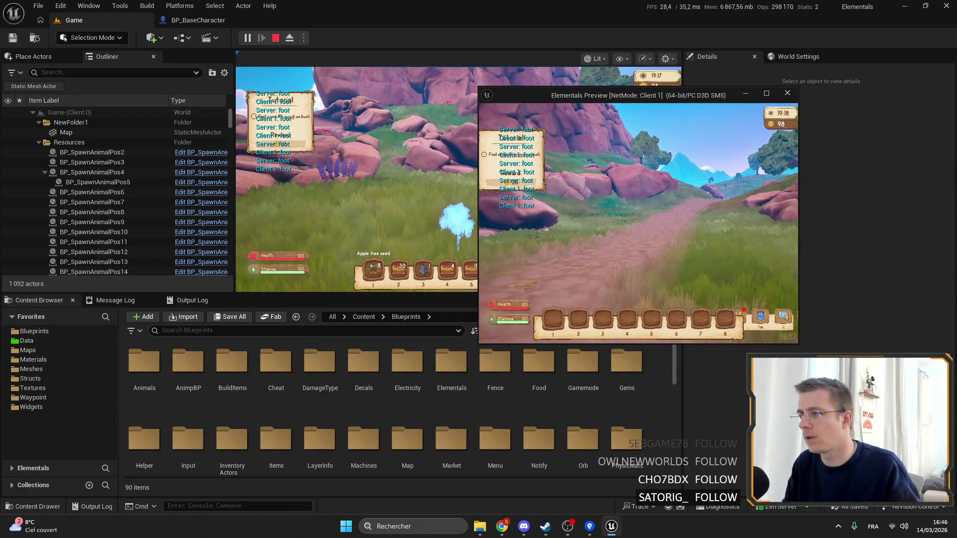
key("w")
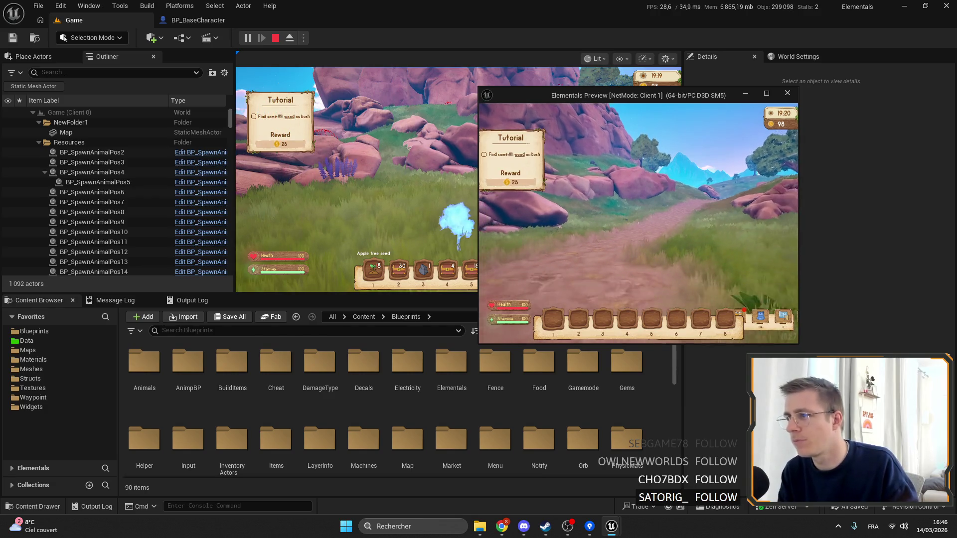
key("w")
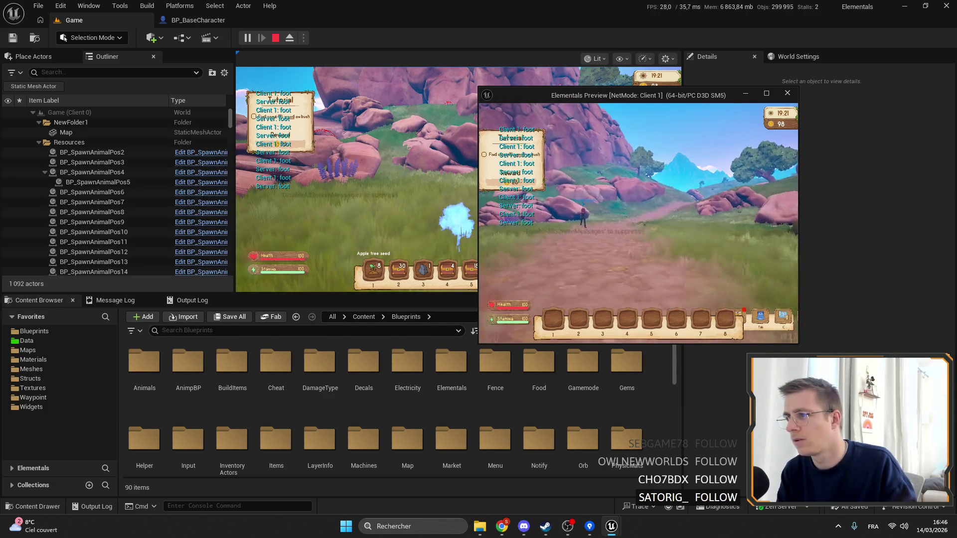
key("w")
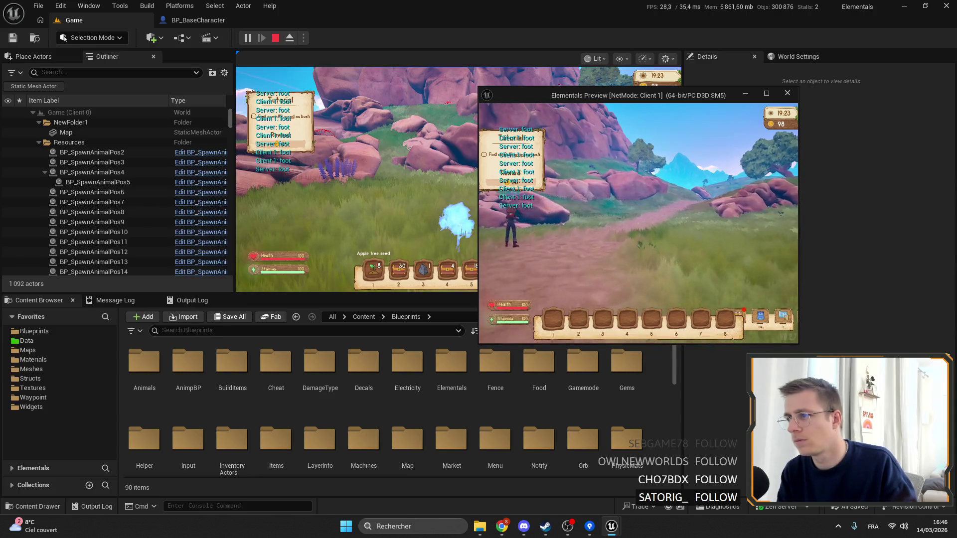
Walk the server character forward, then release control with Shift+F1 and return to BP_BaseCharacter.
left_click(448, 191)
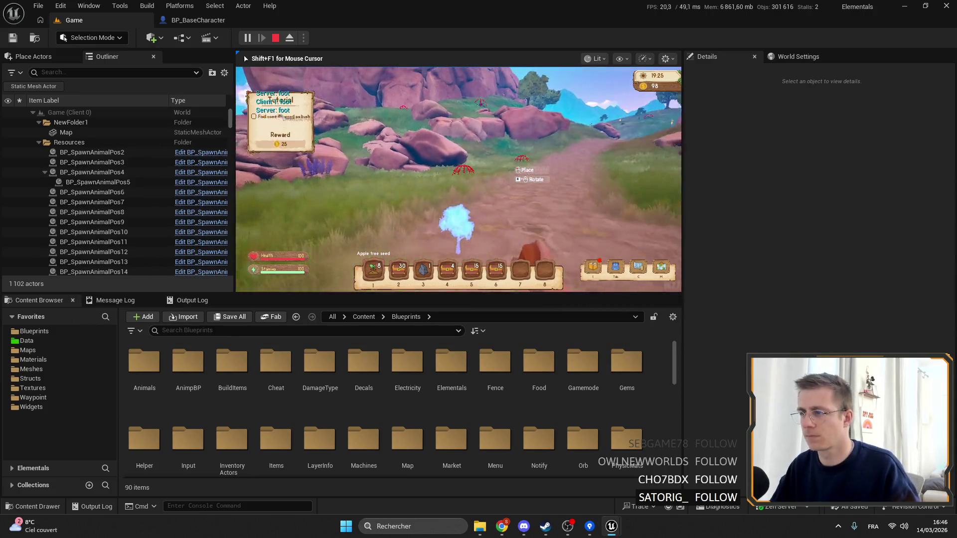
key("w")
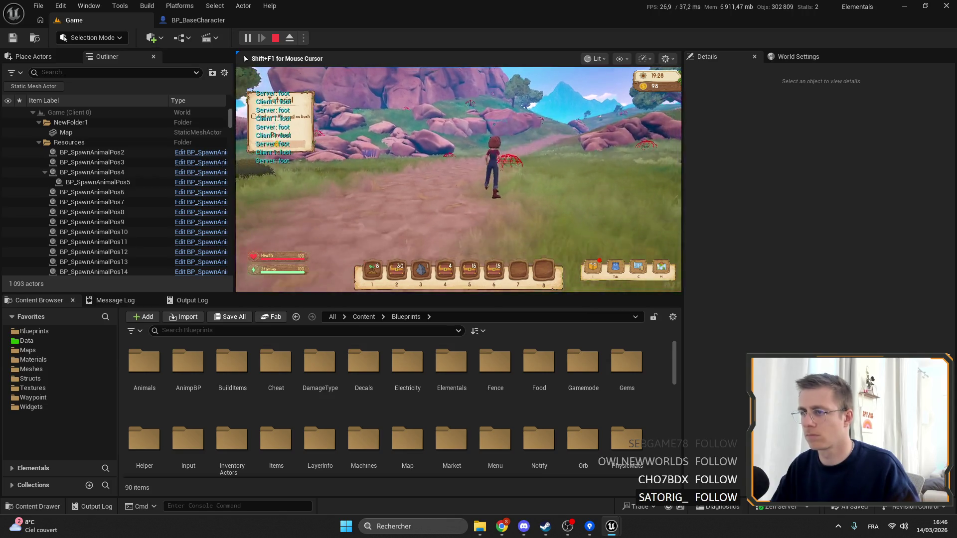
key("w")
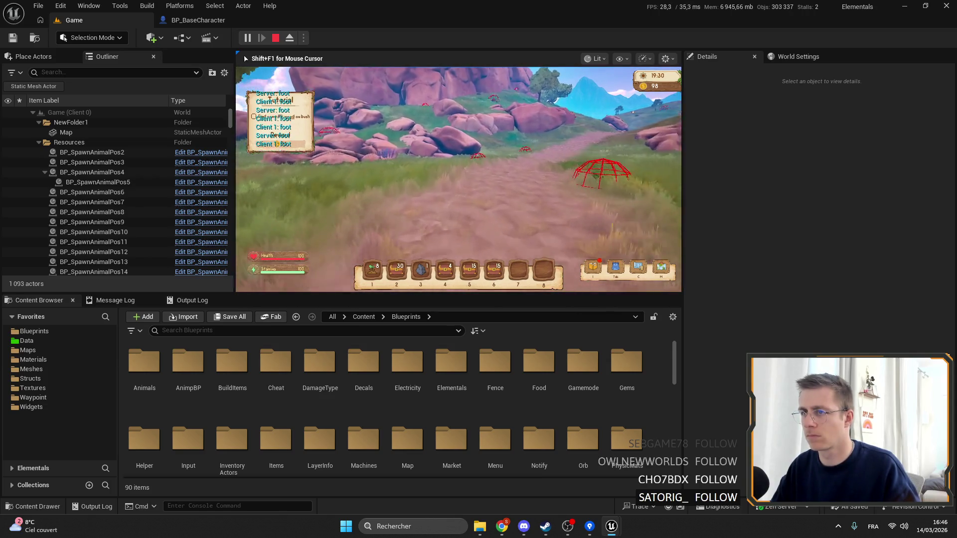
key("shift+F1")
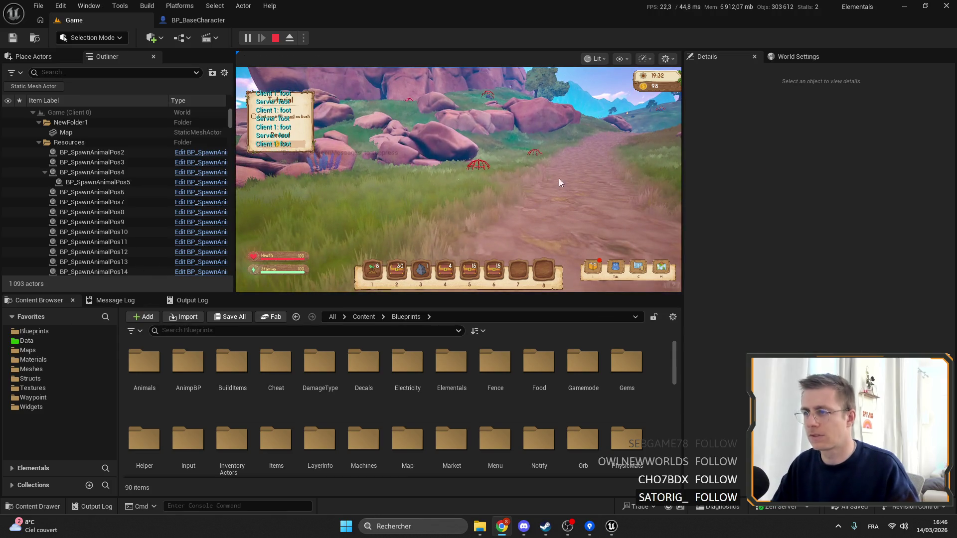
left_click(215, 20)
Browse BP_BaseCharacter and open the DoFootstep function graph.
scroll(518, 173, "down", 5)
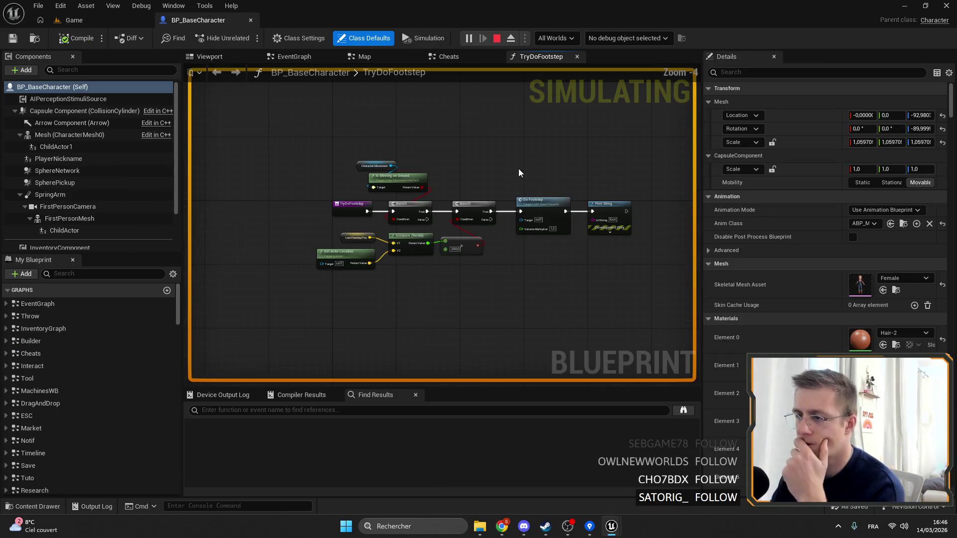
scroll(459, 176, "up", 3)
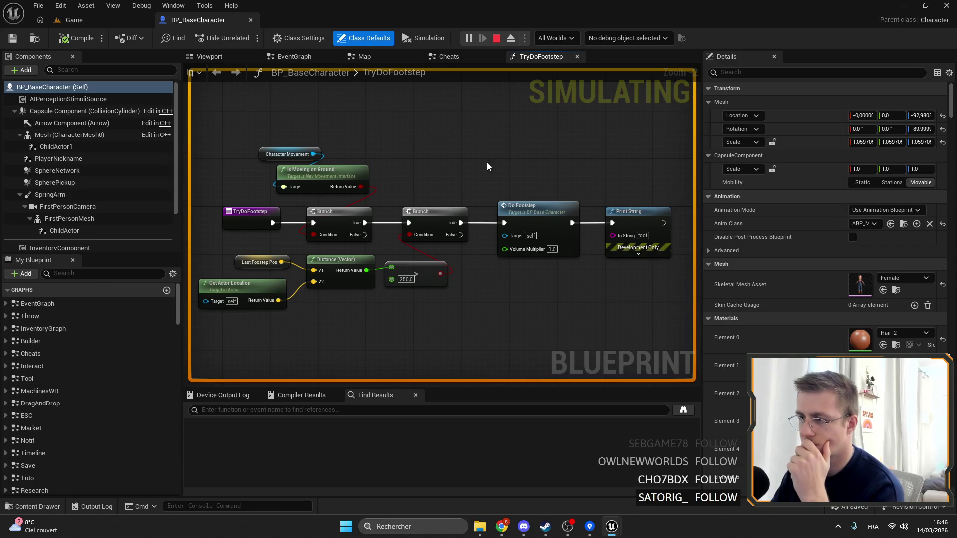
scroll(488, 175, "down", 2)
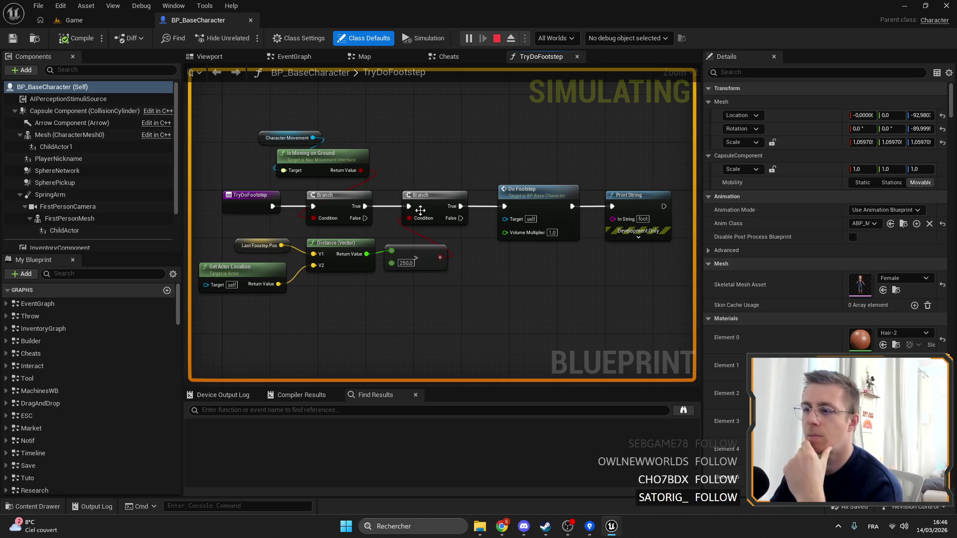
scroll(411, 263, "up", 2)
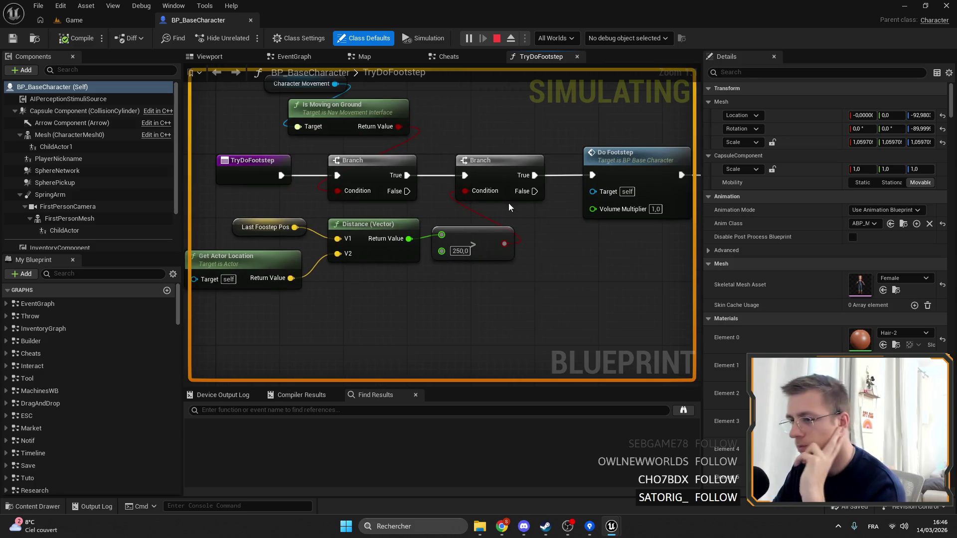
left_click(469, 285)
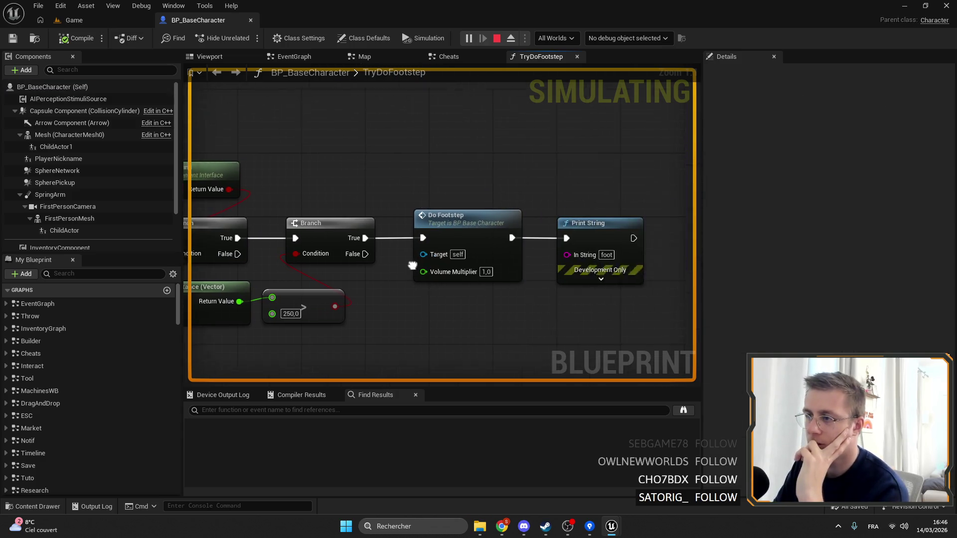
double_click(487, 235)
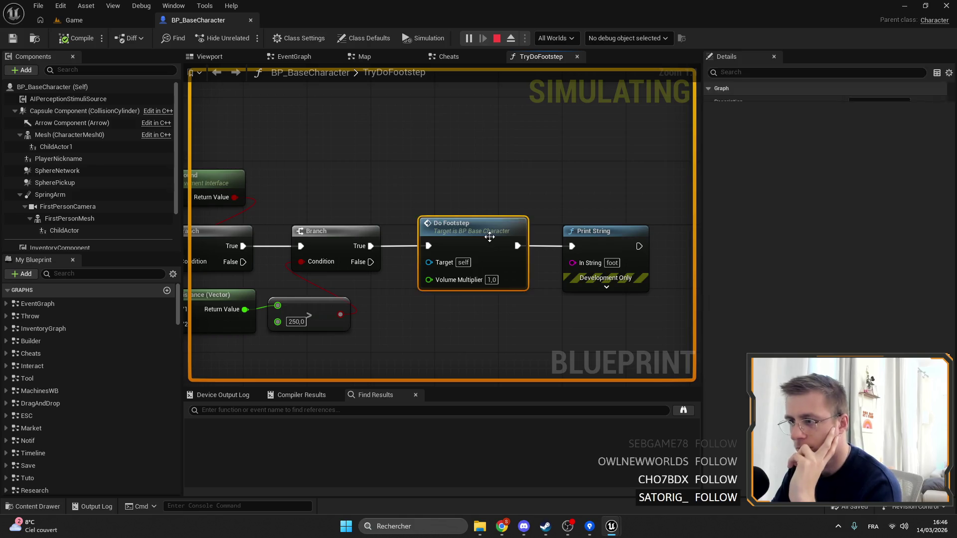
scroll(442, 193, "up", 6)
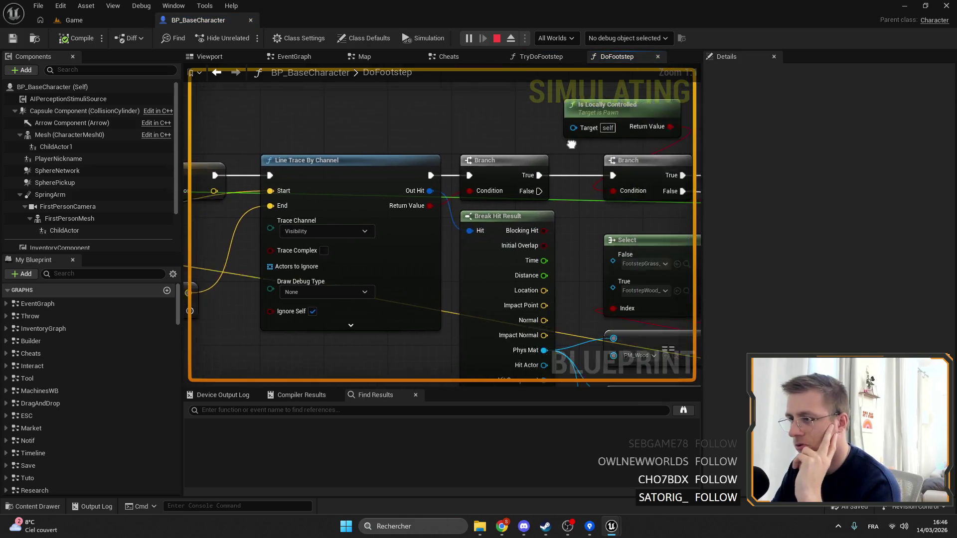
Disconnect the Branch's False wire from Play Sound at Location and compile BP_BaseCharacter.
left_click_drag(492, 171, 617, 280)
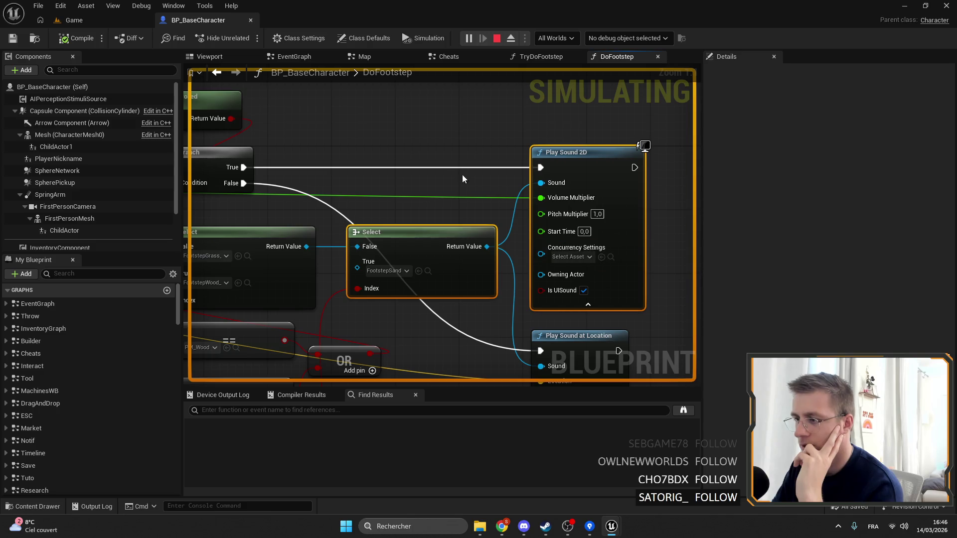
scroll(458, 168, "down", 3)
mouse_move(471, 208)
left_mouse_down()
mouse_move(520, 213)
mouse_move(584, 243)
left_mouse_up()
mouse_move(410, 253)
left_mouse_down()
mouse_move(541, 230)
mouse_move(423, 304)
left_mouse_up()
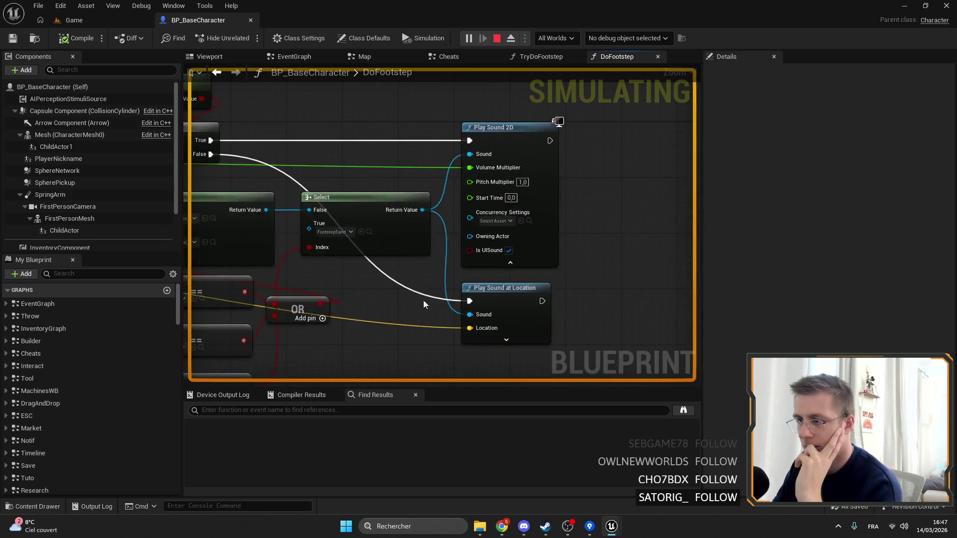
left_click(469, 301, "alt")
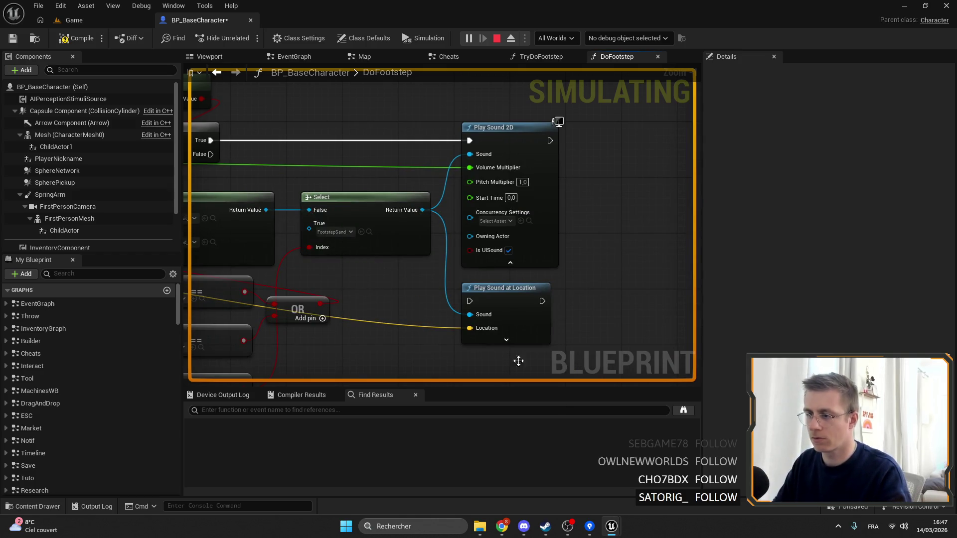
left_click(70, 38)
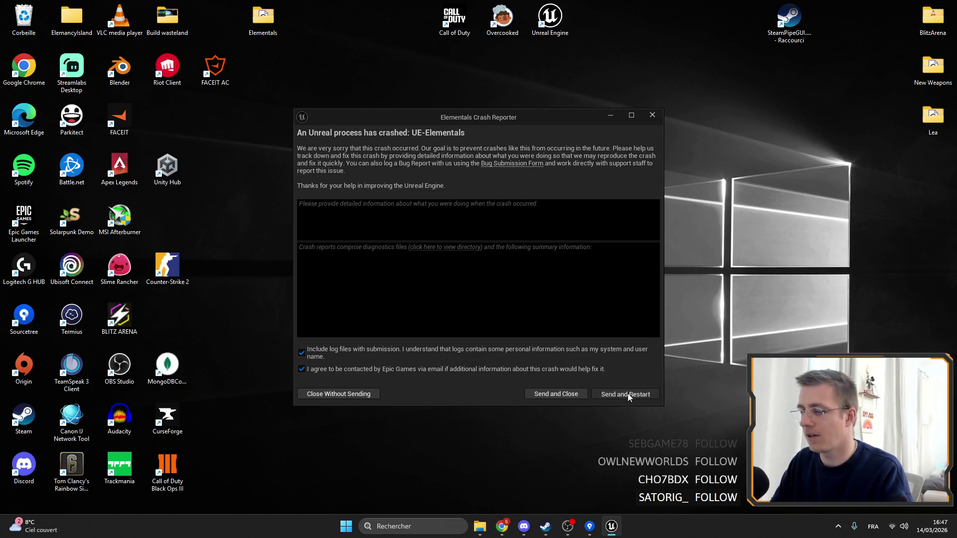
Send the crash report and restart Unreal Editor.
left_click(627, 394)
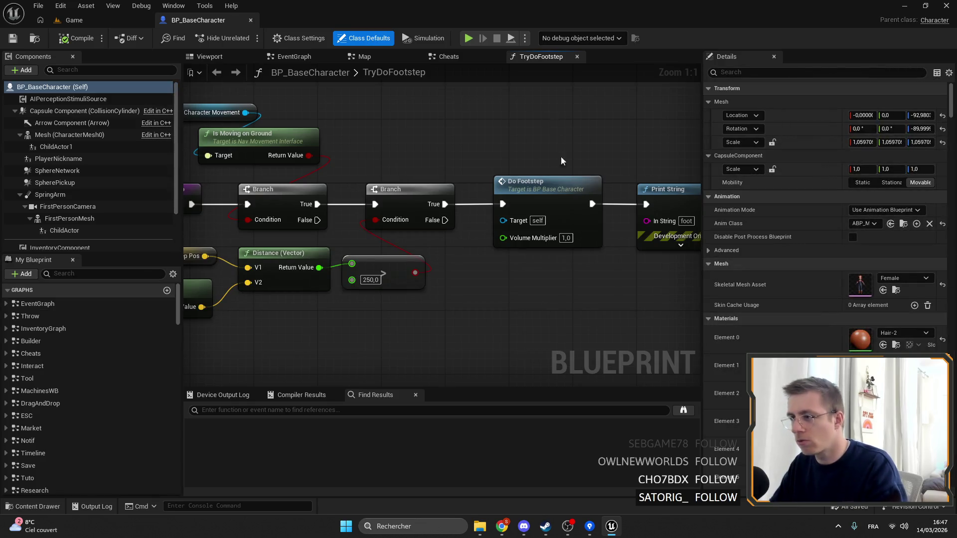
Open DoFootstep, then return to the Game level and start play with Alt+P.
scroll(562, 160, "down", 2)
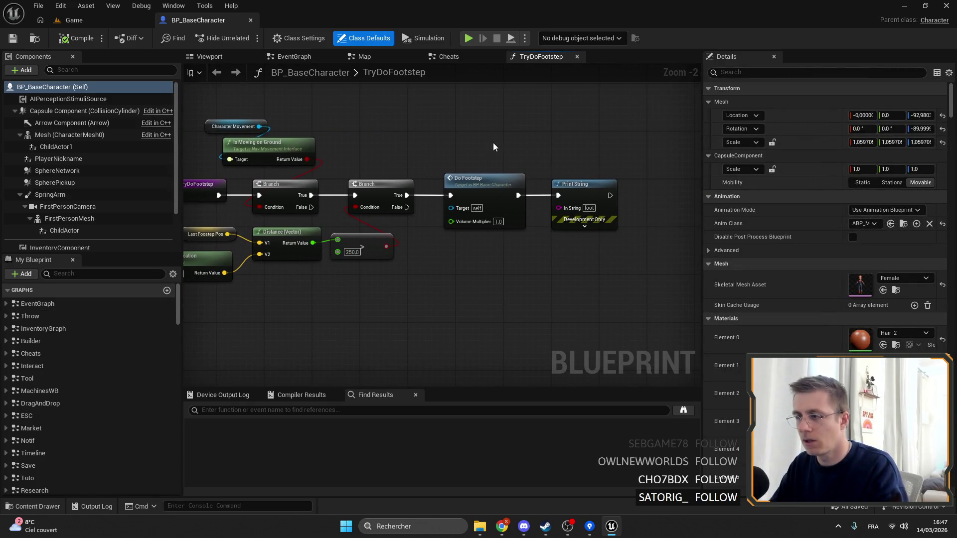
double_click(491, 194)
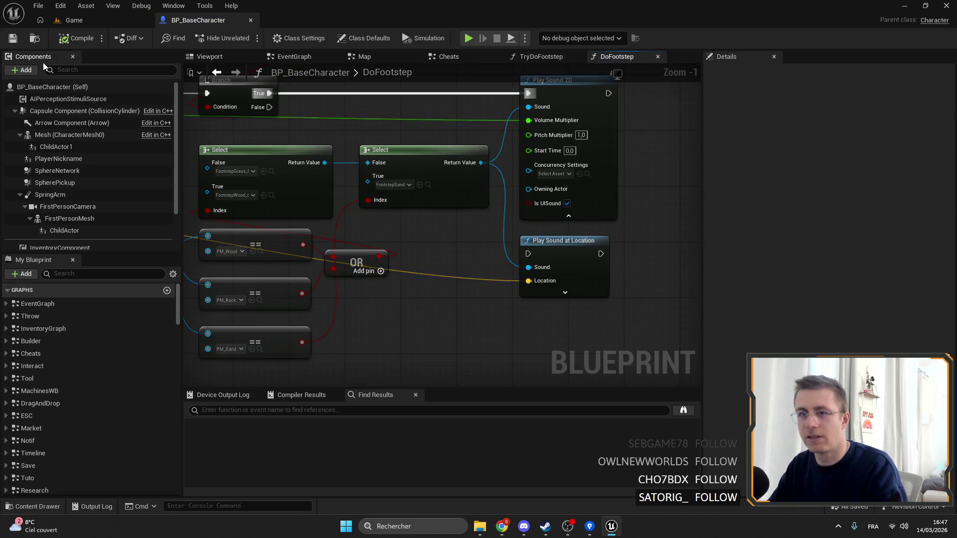
left_click(87, 23)
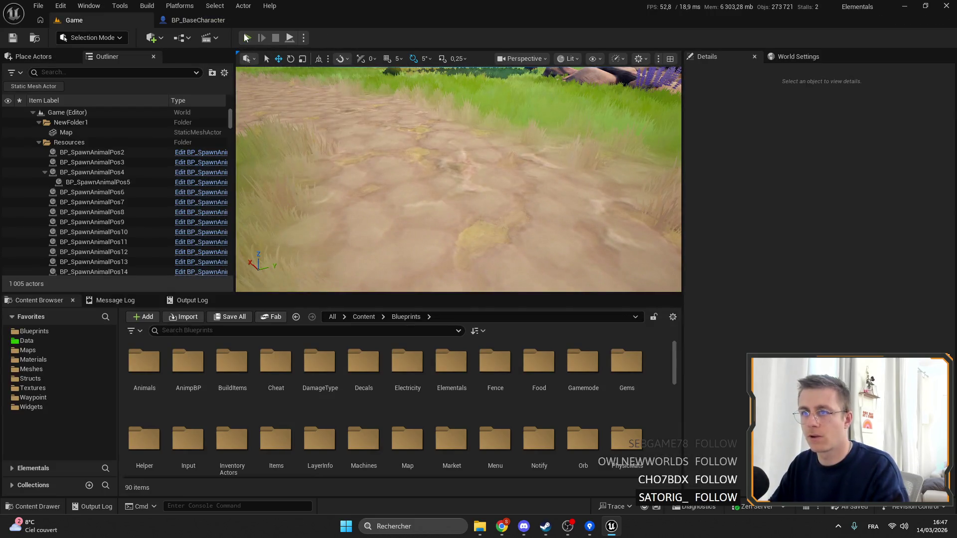
key("alt+p")
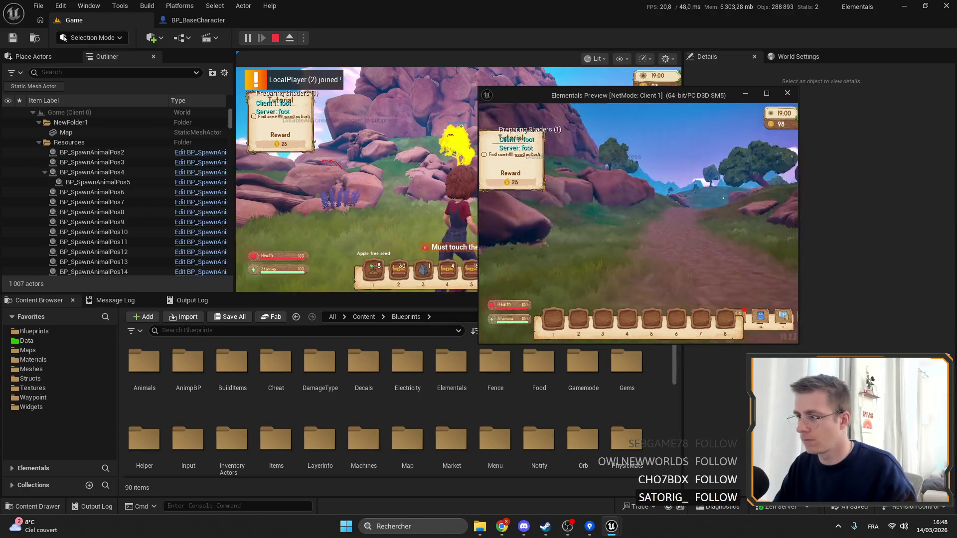
Walk the client and then the server character forward so 'foot' prints for both.
key("w")
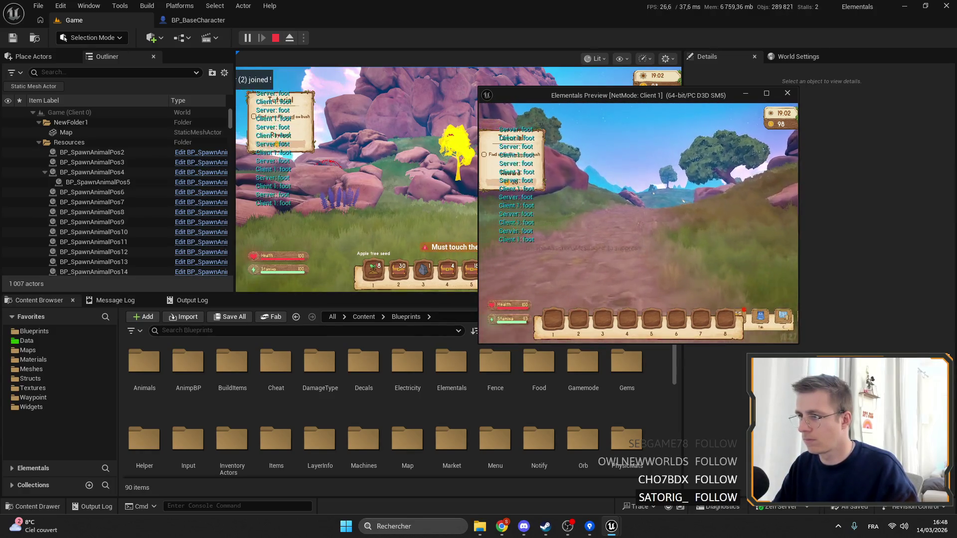
key("w")
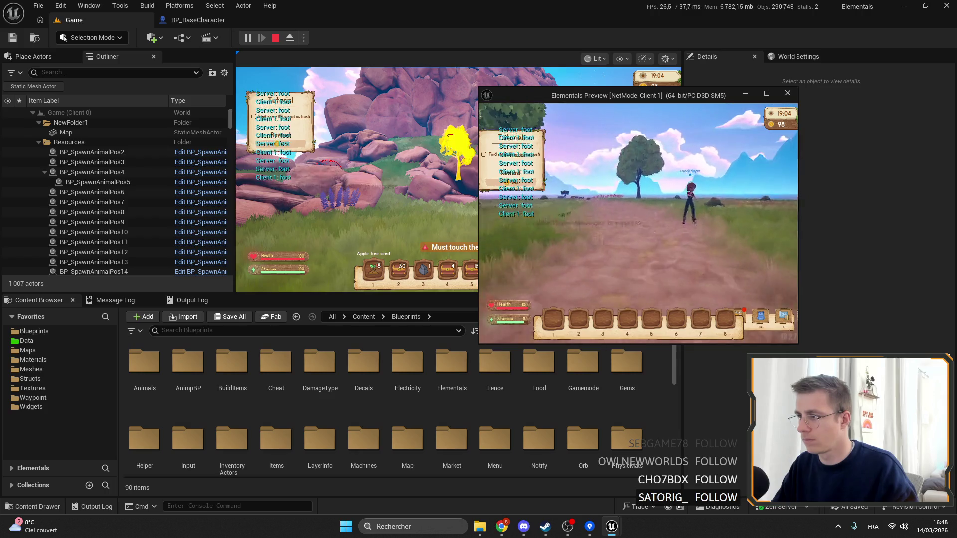
key("w")
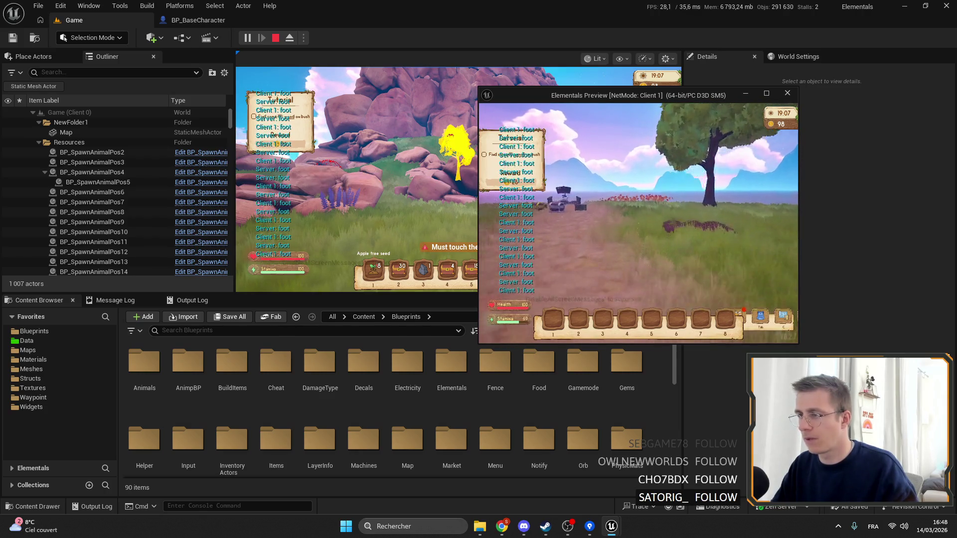
key("w")
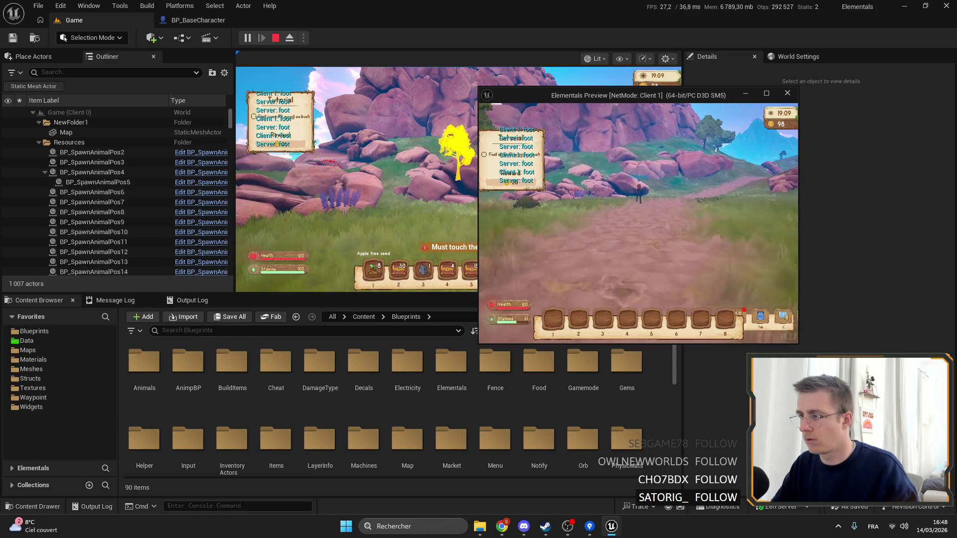
key("alt+Tab")
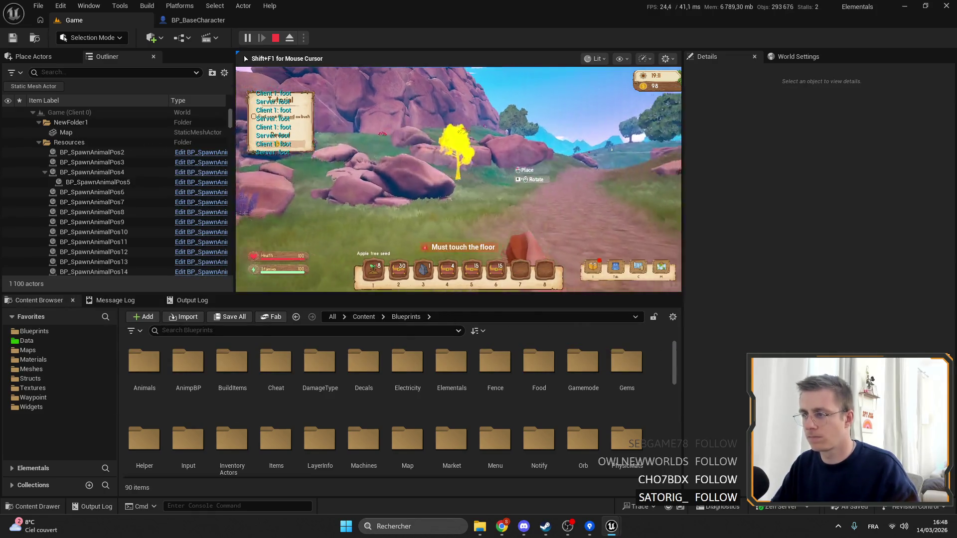
key("w")
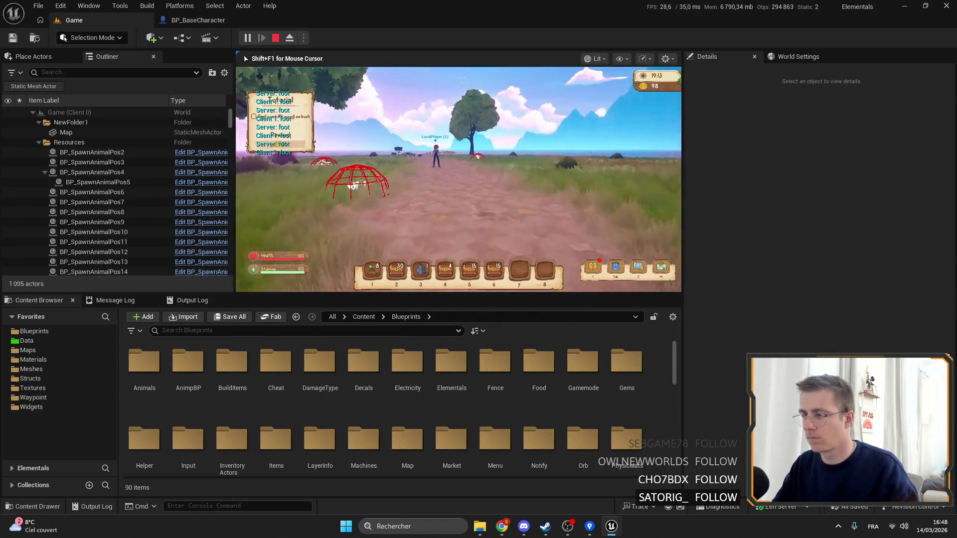
key("w")
key("shift+F1")
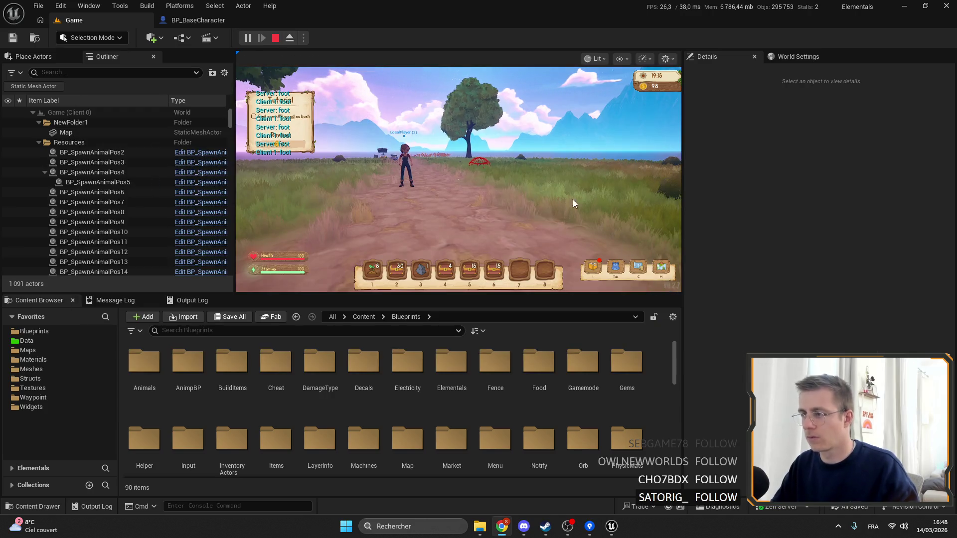
Switch to BP_BaseCharacter and browse its Cheats graph and EventGraph.
left_click(198, 20)
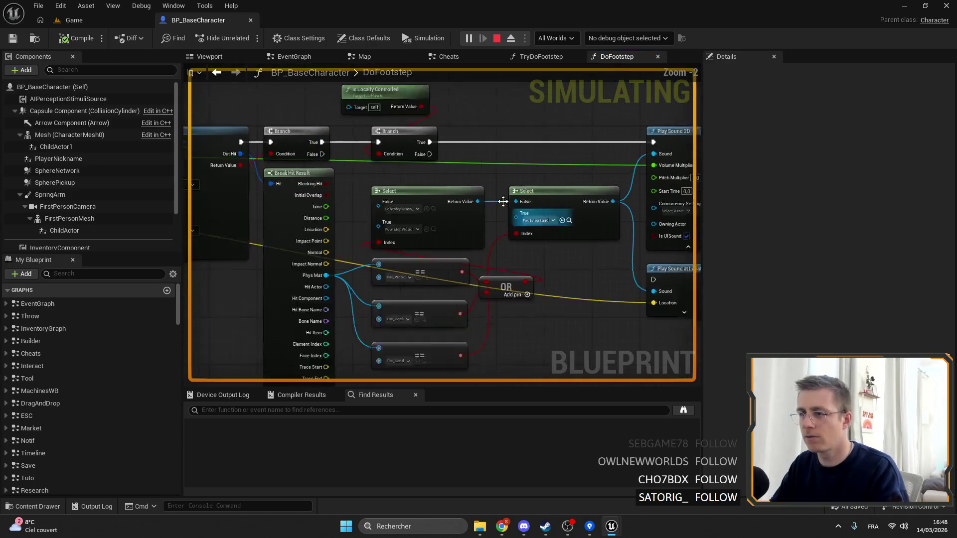
scroll(502, 202, "down", 2)
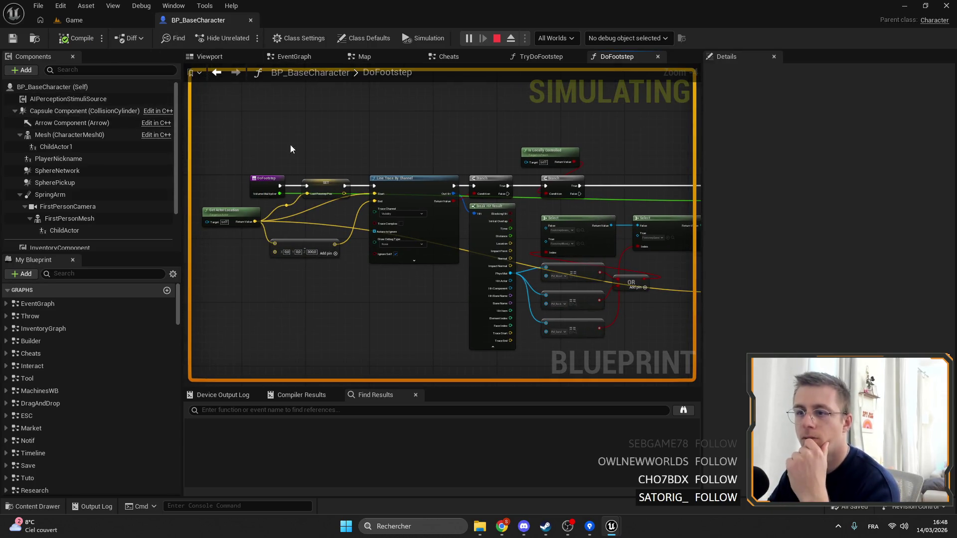
left_click(438, 56)
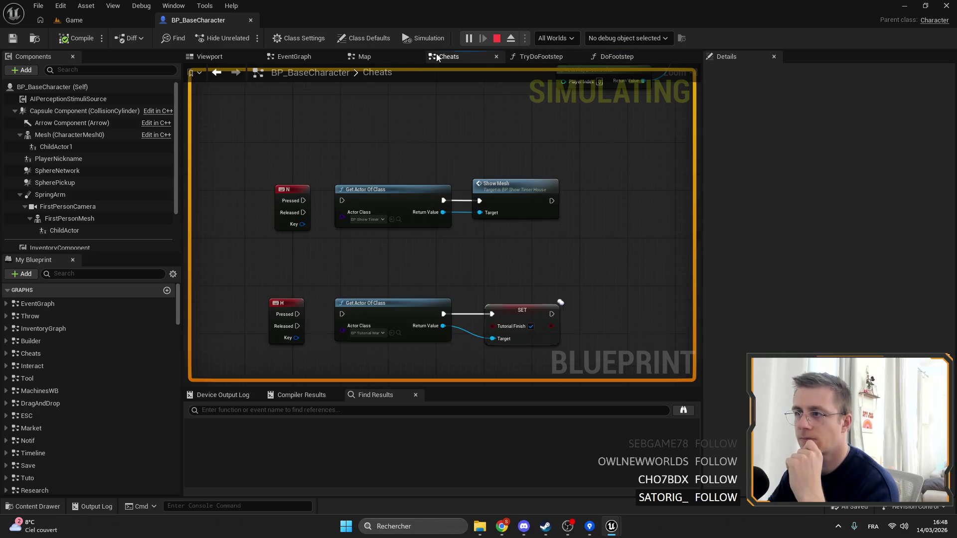
left_click(299, 63)
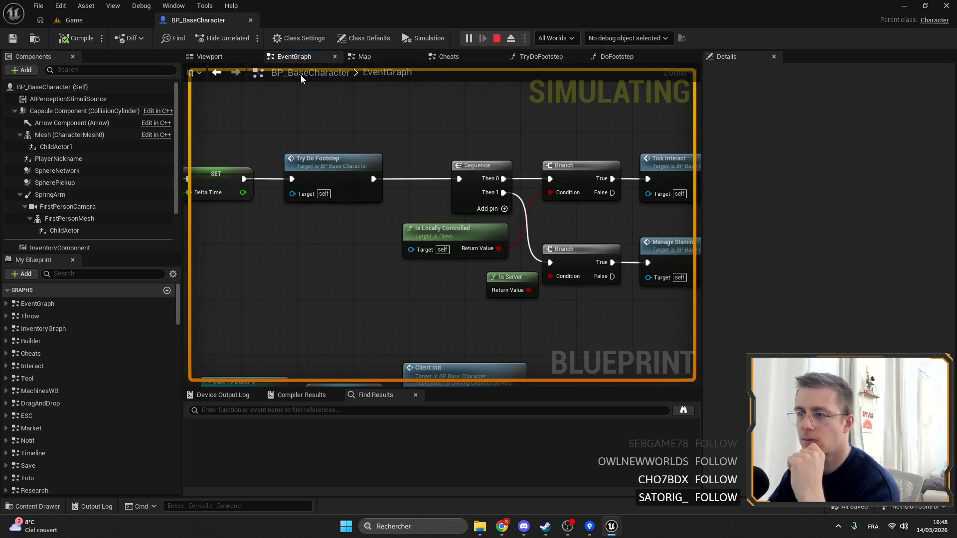
scroll(502, 209, "up", 4)
Open TryDoFootstep, select the distance check node, and inspect the Last Footstep Pos variable.
double_click(502, 208)
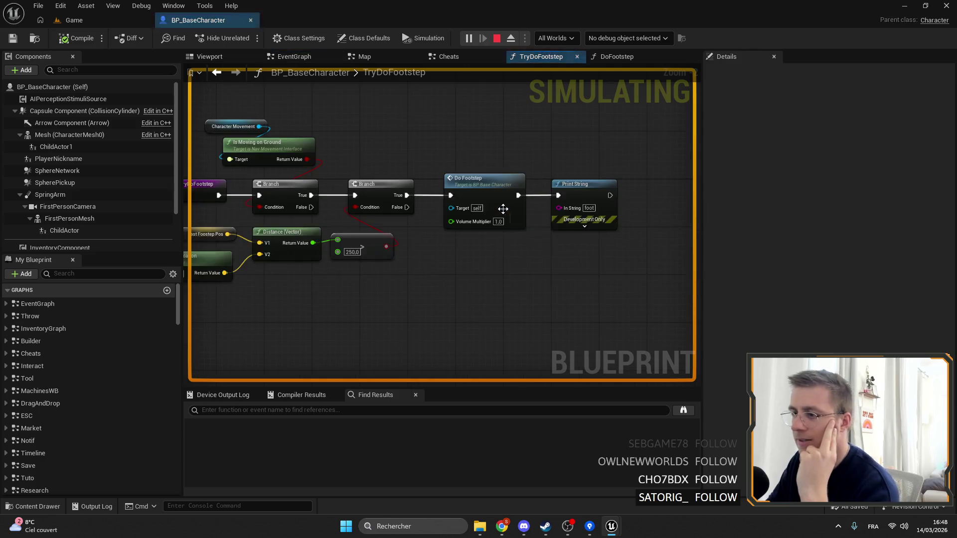
scroll(526, 237, "up", 2)
left_click(528, 234)
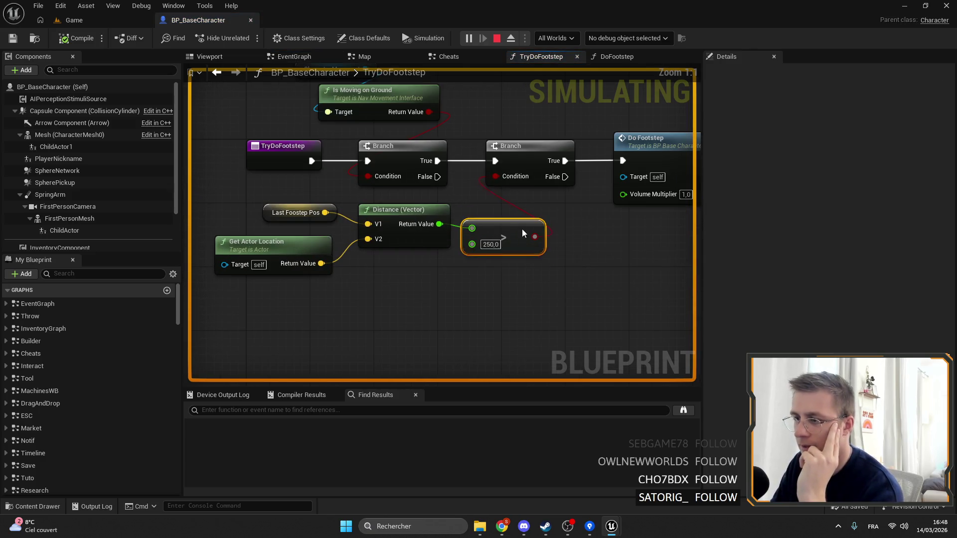
left_click(264, 213)
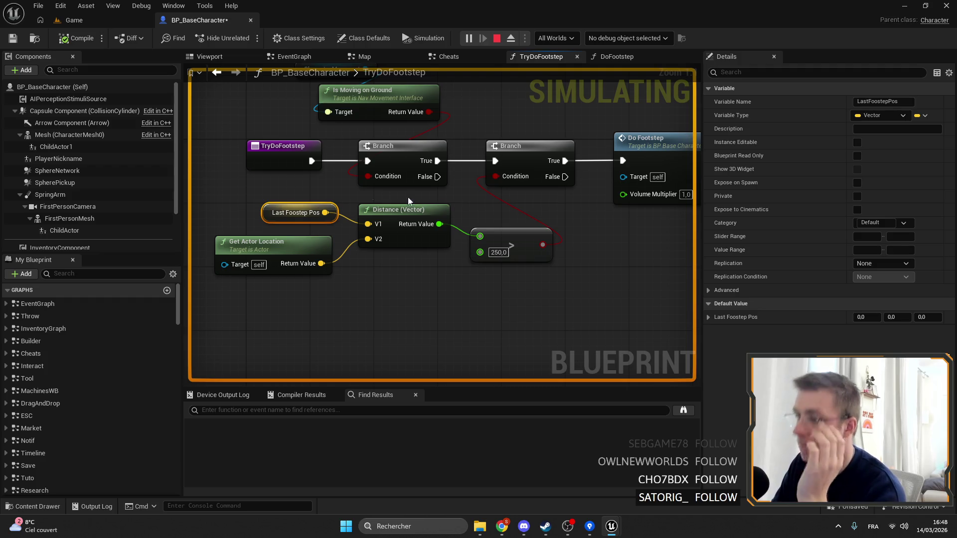
left_click_drag(513, 227, 460, 254)
double_click(602, 189)
scroll(443, 224, "up", 3)
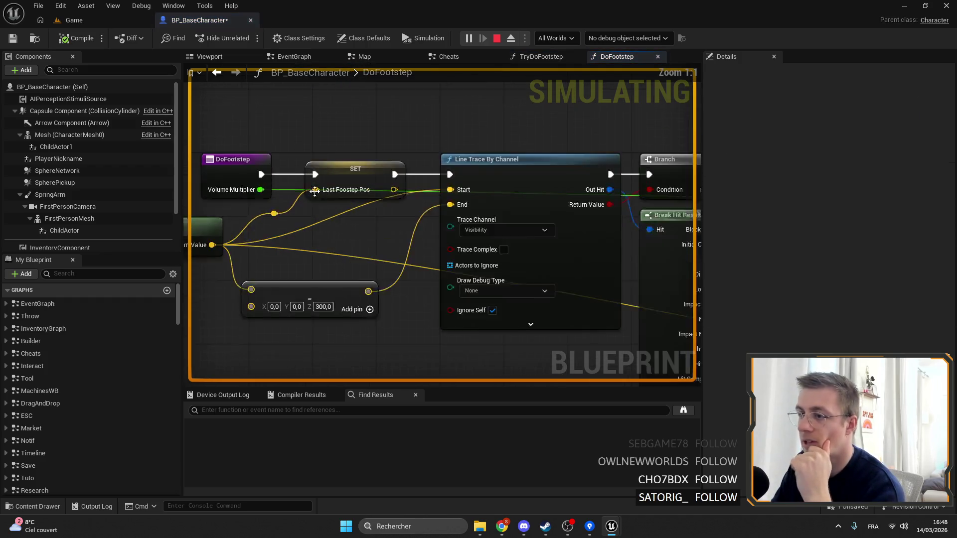
left_click_drag(360, 239, 433, 198)
scroll(633, 148, "down", 3)
left_click_drag(633, 149, 475, 147)
left_click_drag(414, 200, 418, 204)
mouse_move(544, 141)
left_mouse_down()
mouse_move(492, 144)
mouse_move(699, 162)
mouse_move(421, 149)
mouse_move(421, 220)
mouse_move(558, 252)
left_mouse_up()
mouse_move(468, 140)
left_mouse_down()
mouse_move(530, 198)
mouse_move(555, 208)
left_mouse_up()
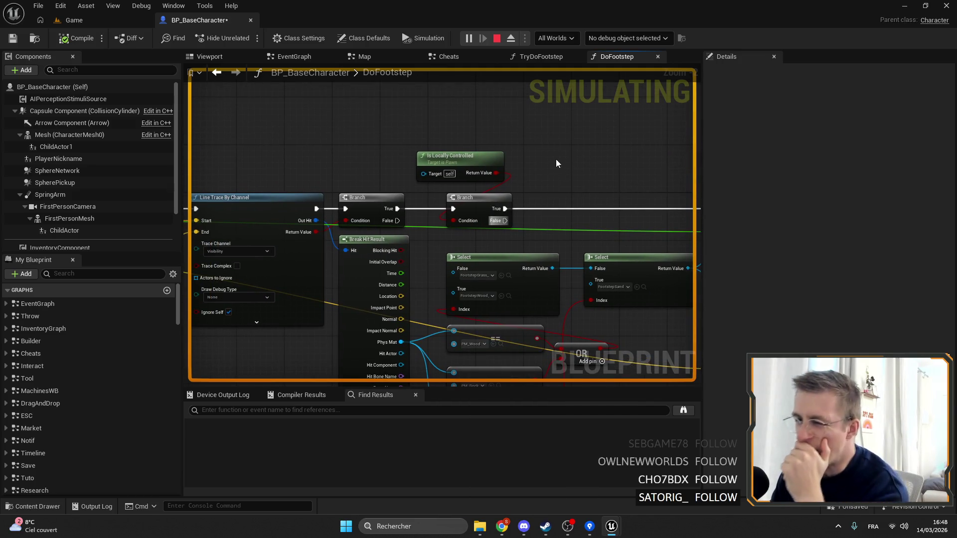
mouse_move(556, 163)
left_mouse_down()
mouse_move(500, 143)
mouse_move(492, 123)
left_mouse_up()
left_click(541, 56)
left_click_drag(581, 156, 482, 167)
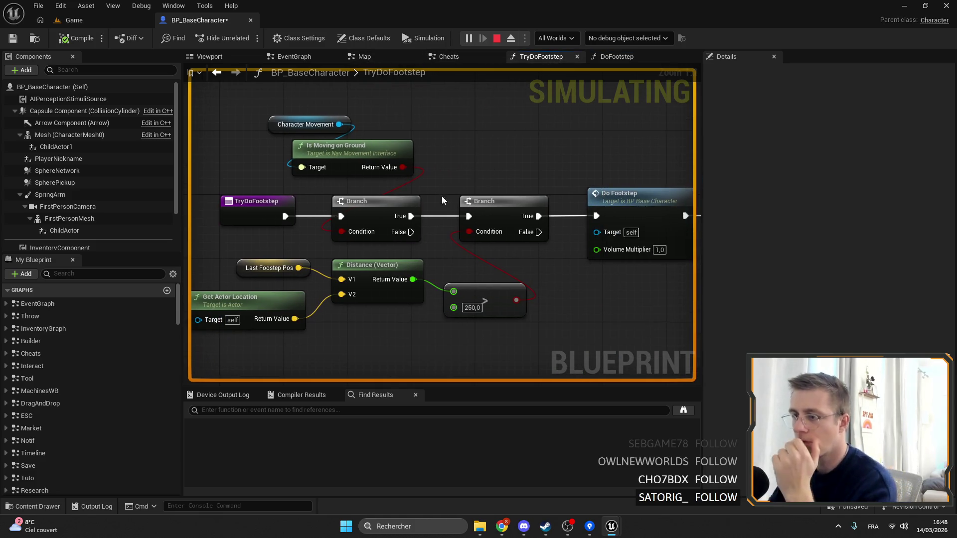
left_click(478, 297)
mouse_move(562, 324)
left_mouse_down()
mouse_move(483, 306)
mouse_move(456, 282)
mouse_move(425, 310)
left_mouse_up()
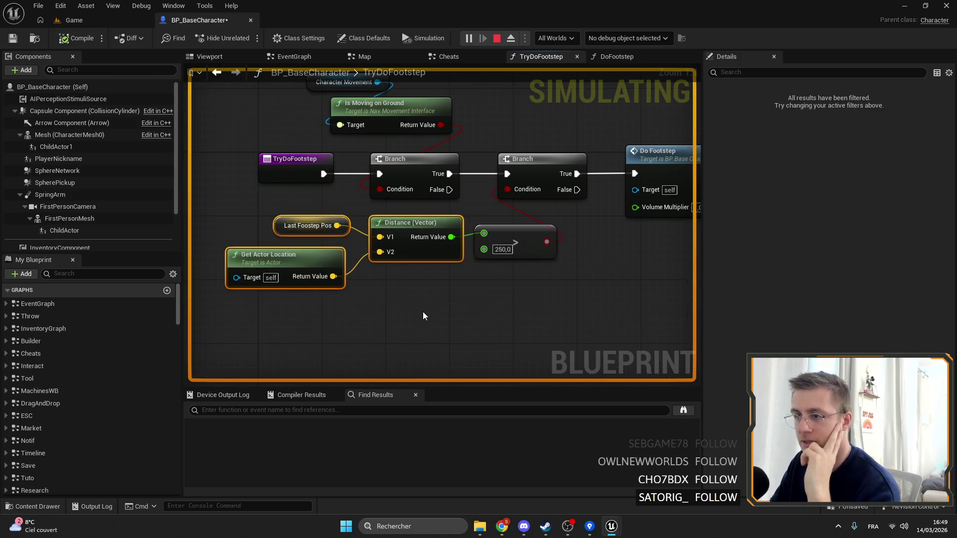
mouse_move(427, 299)
left_mouse_down()
mouse_move(383, 283)
mouse_move(415, 269)
mouse_move(249, 237)
left_mouse_up()
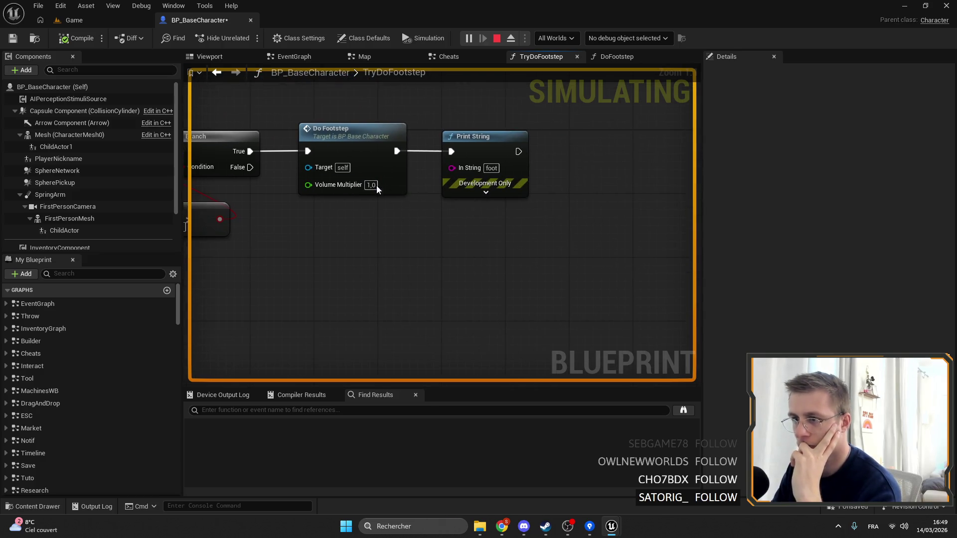
mouse_move(376, 189)
left_mouse_down()
mouse_move(487, 245)
mouse_move(628, 215)
left_mouse_up()
left_click(622, 209)
left_click_drag(523, 278, 560, 315)
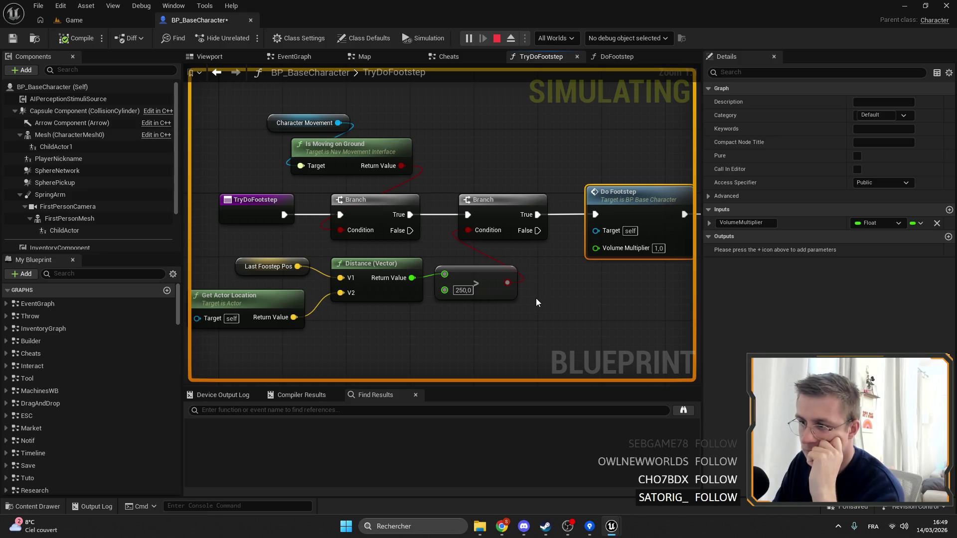
left_click_drag(438, 310, 453, 285)
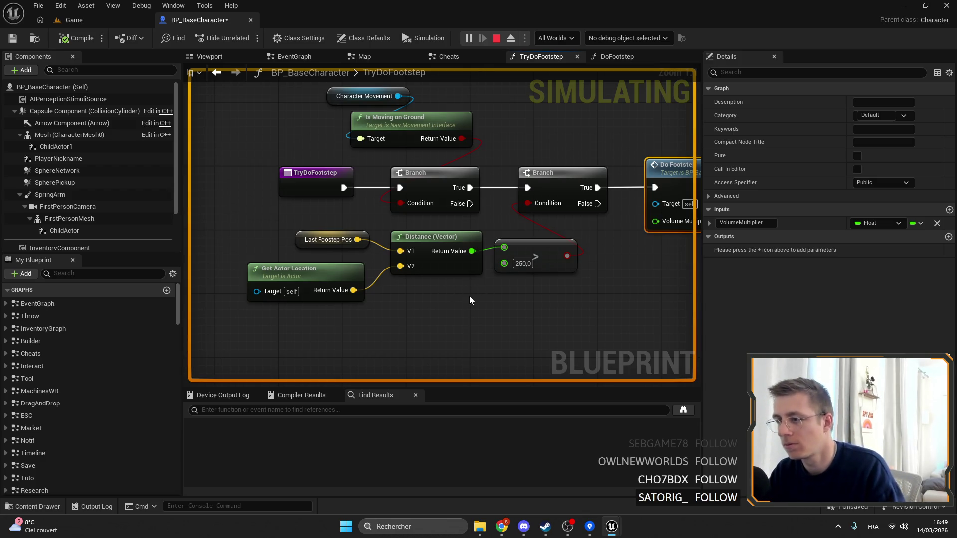
left_click_drag(622, 190, 434, 192)
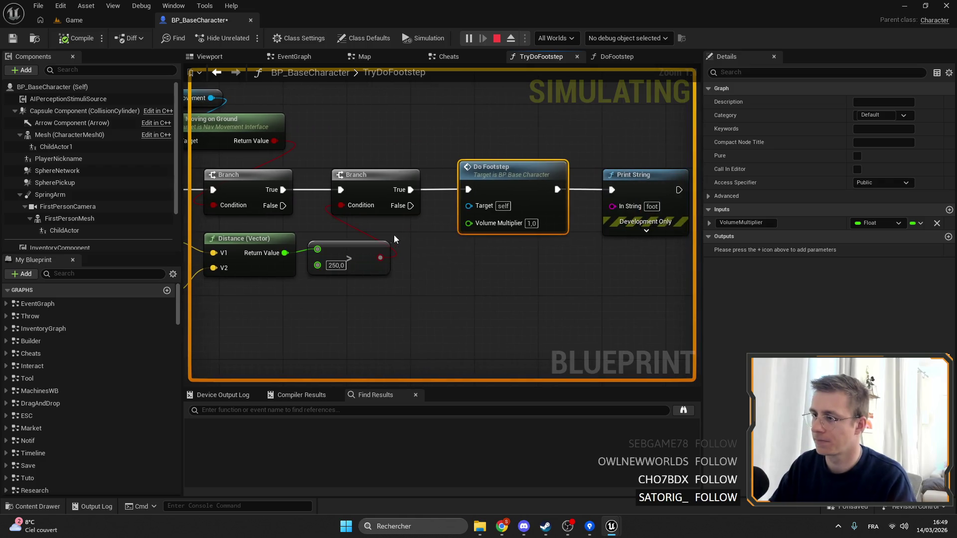
double_click(435, 191)
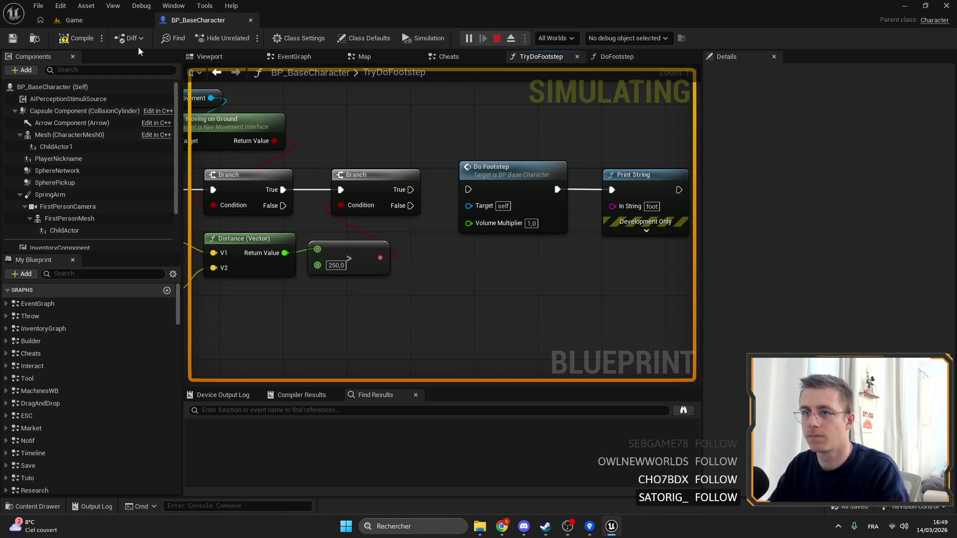
Stop the simulation, switch to the Game level, and start play with a client window via Alt+P.
key("Escape")
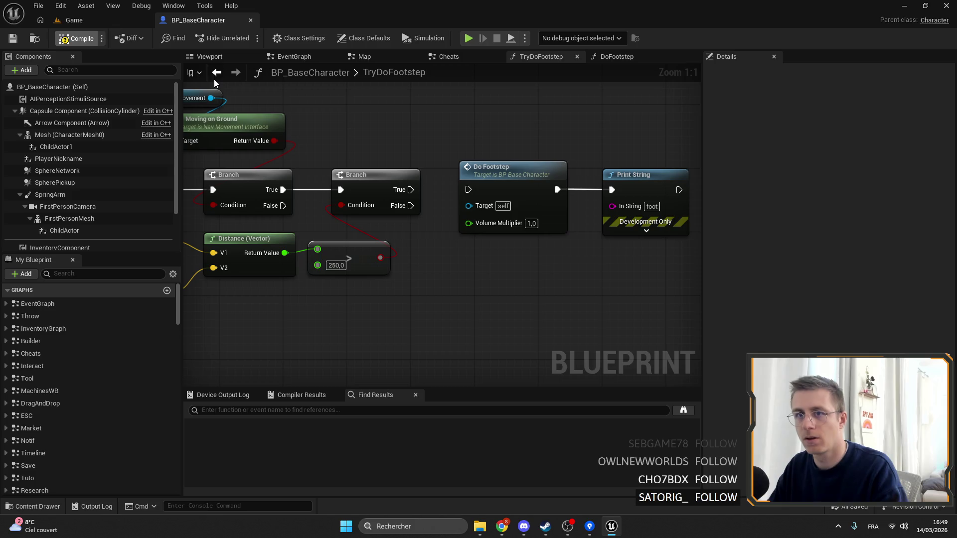
left_click(127, 20)
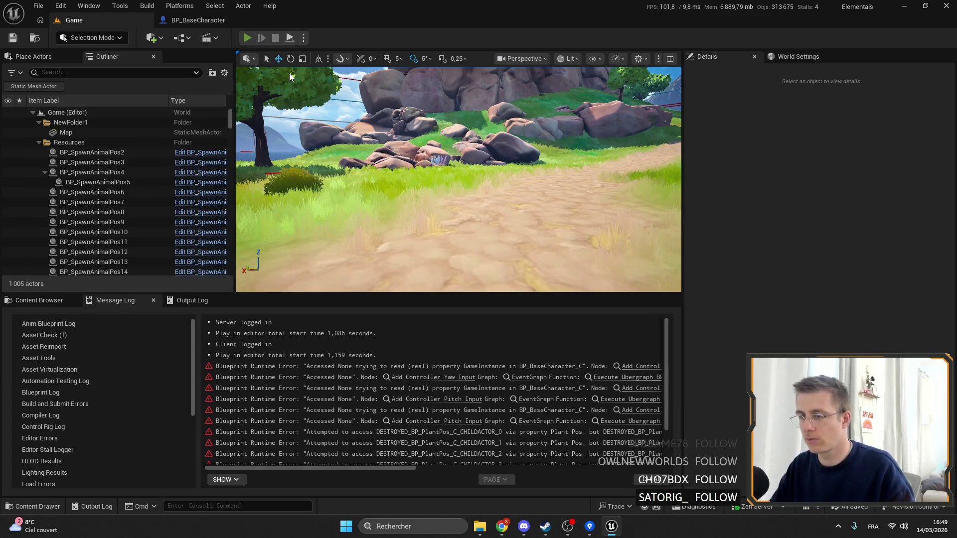
key("alt+p")
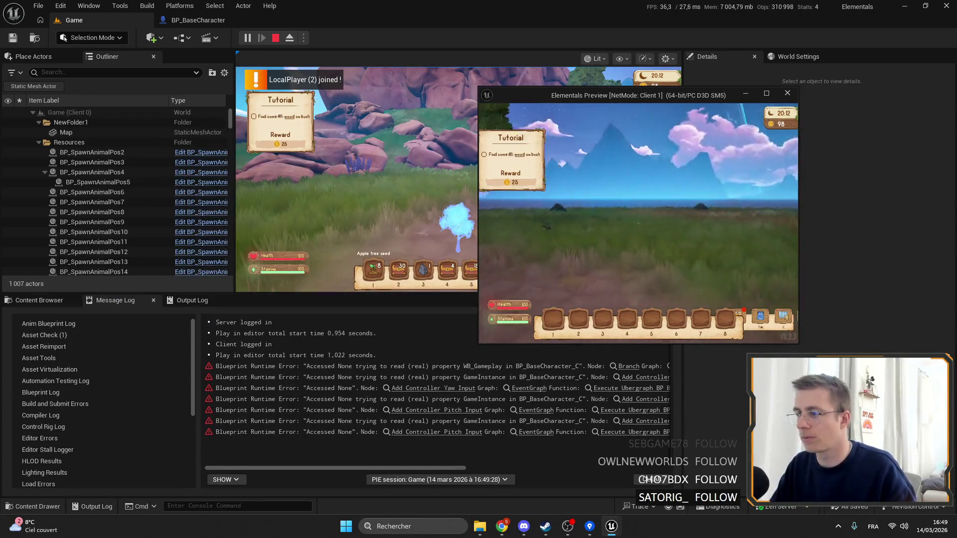
Walk the client character around the path with Shift+W, then end the play session.
key("shift+w")
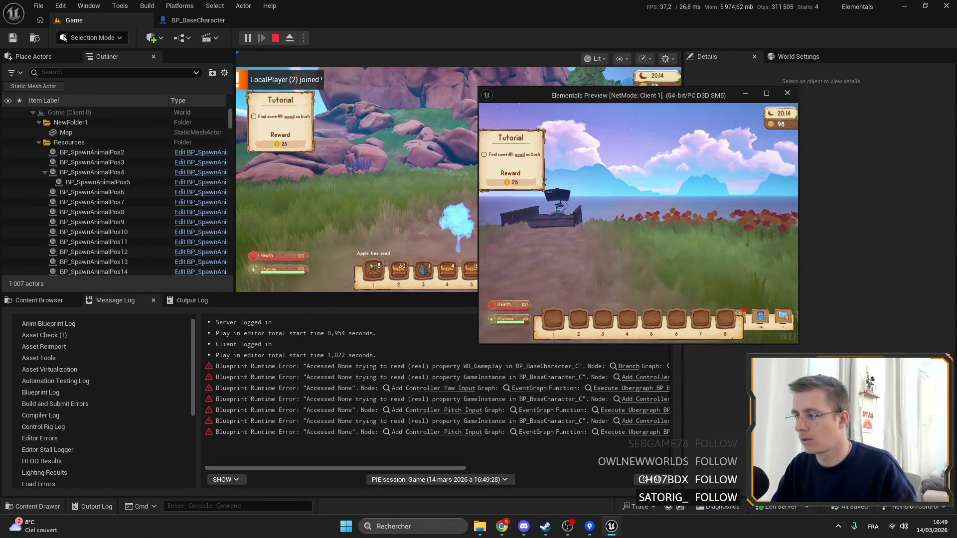
key("shift+w")
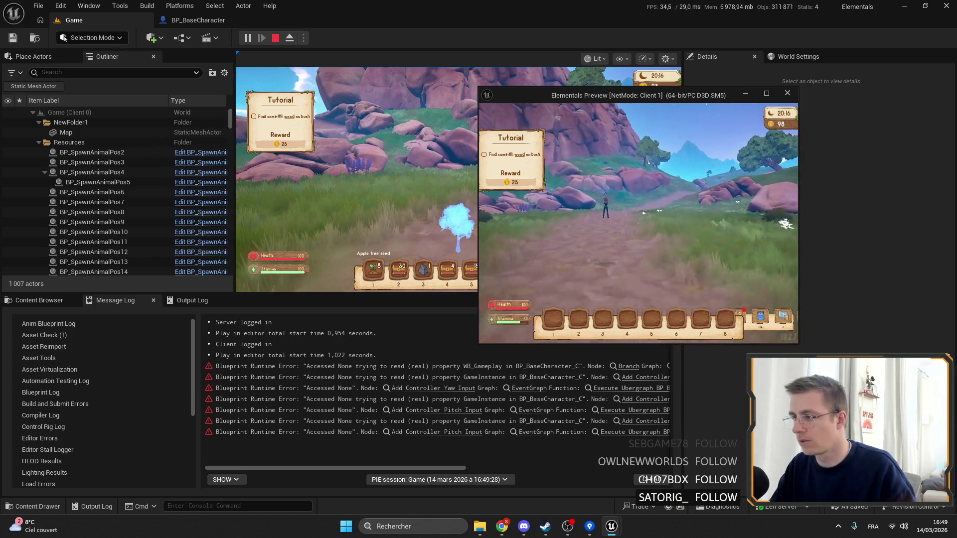
key("shift+w")
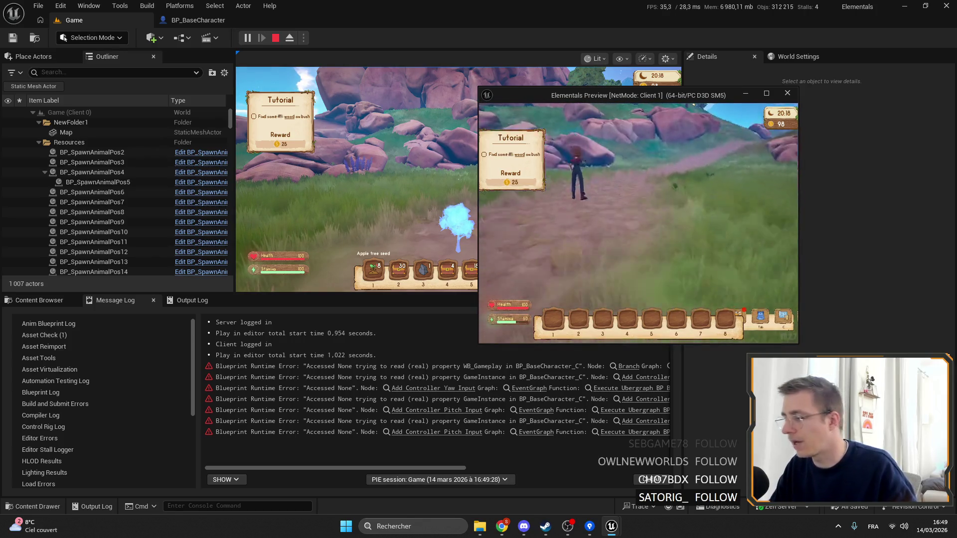
key("shift+w")
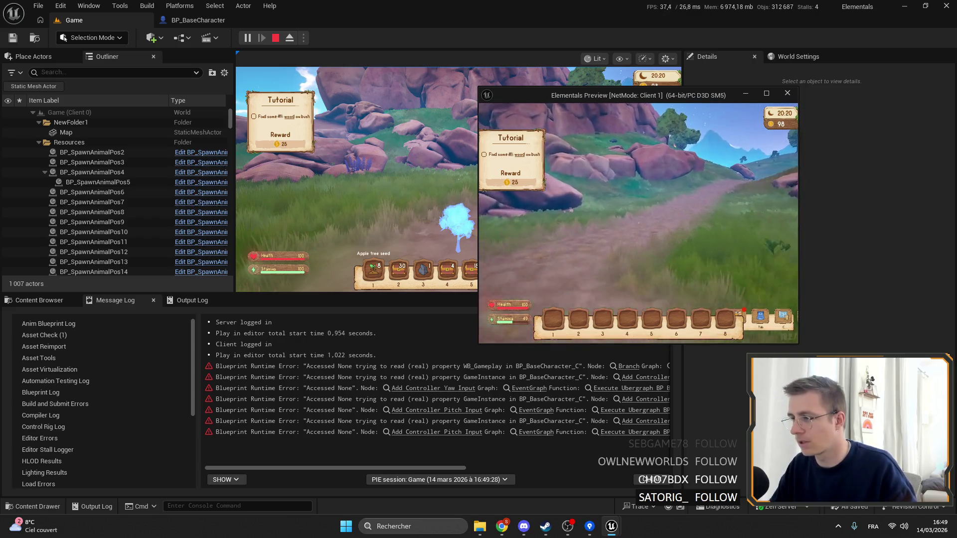
key("shift+w")
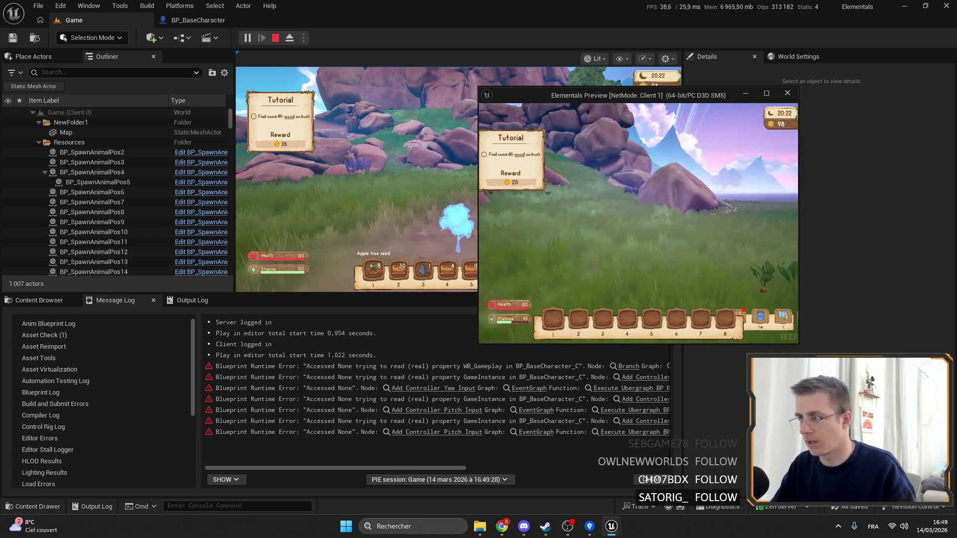
key("Tab")
key("Tab")
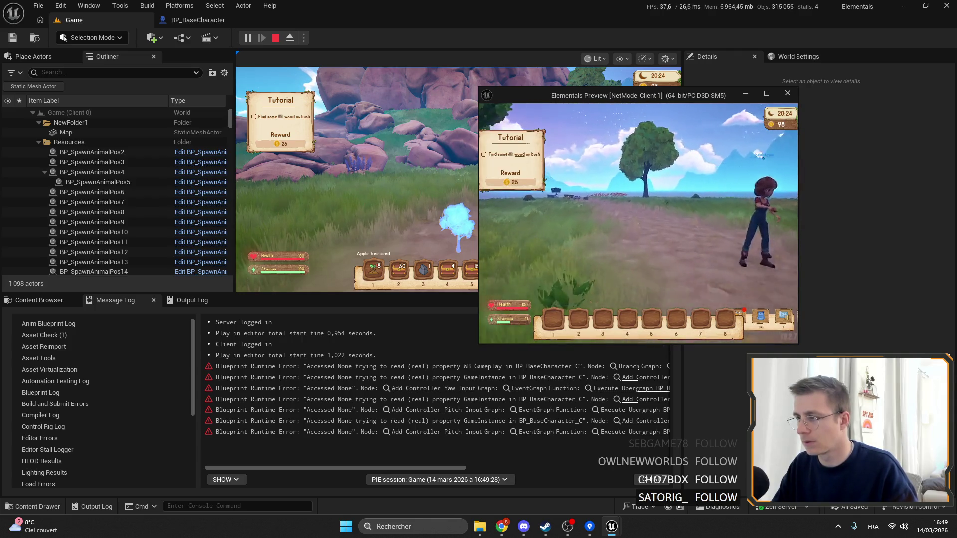
key("Escape")
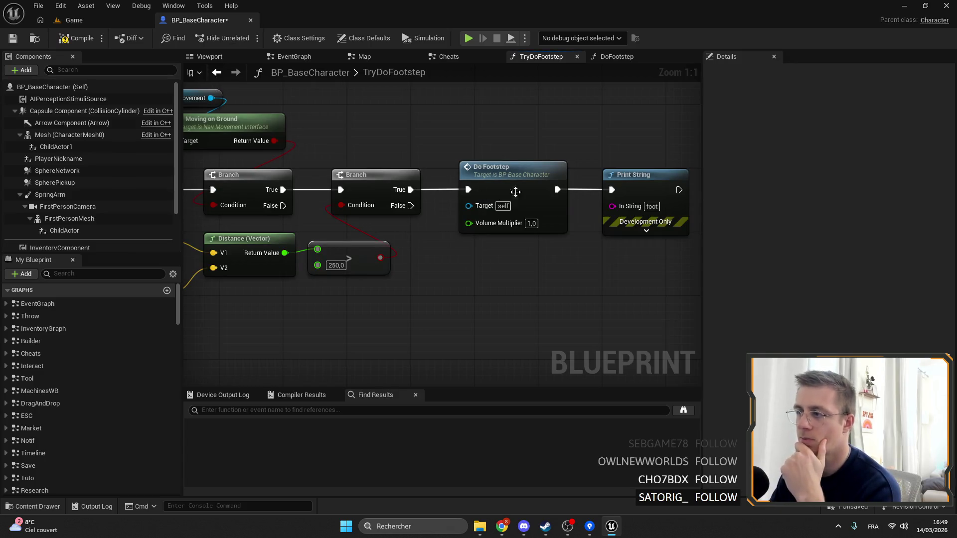
Save BP_BaseCharacter and compile it with F7.
left_click(13, 38)
left_click(81, 22)
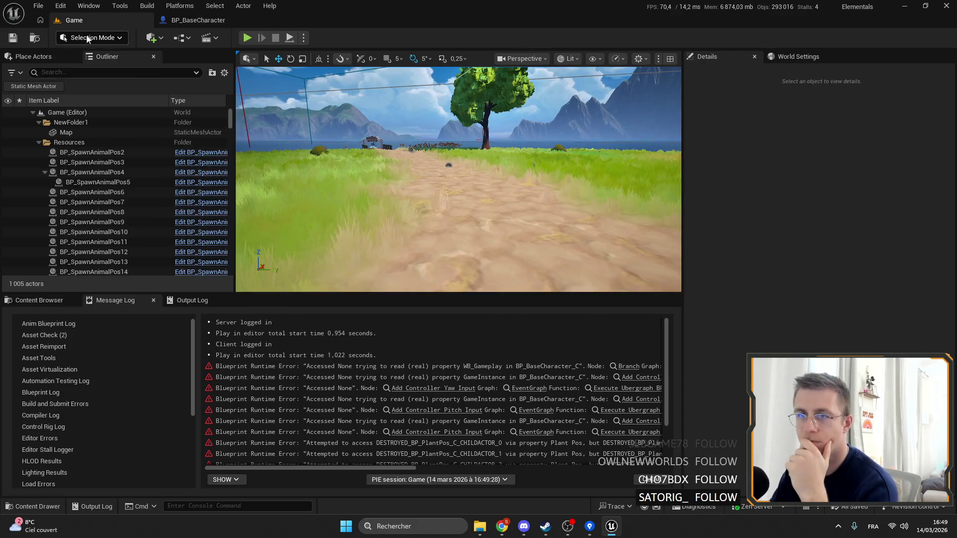
left_click(218, 21)
key("F7")
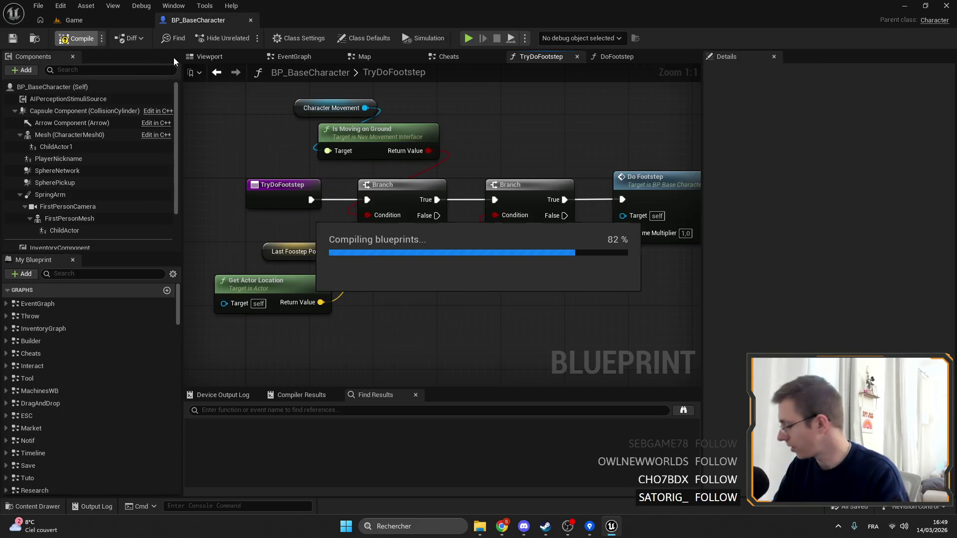
Pan the TryDoFootstep graph to show the new 'foot' Print String node.
left_click_drag(458, 113, 462, 103)
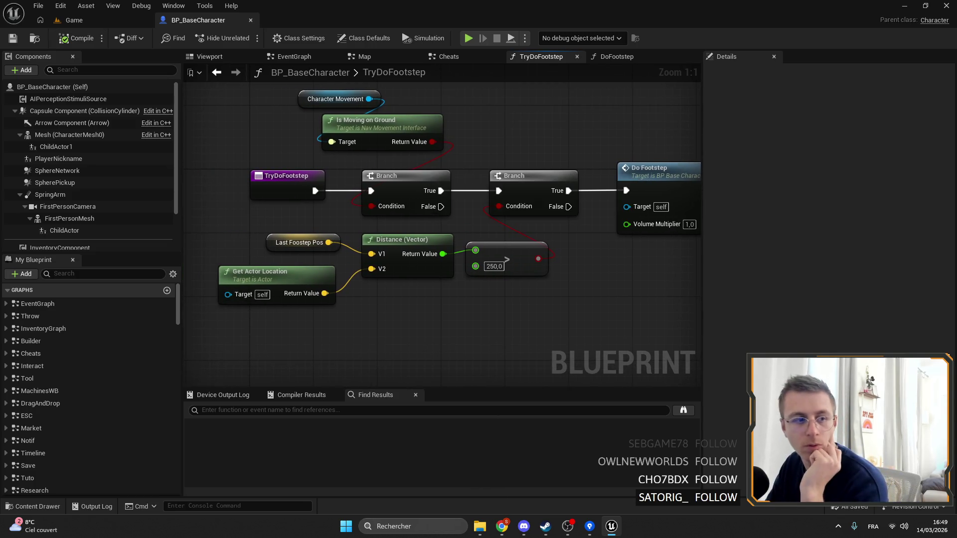
left_click_drag(588, 160, 555, 122)
left_click_drag(396, 133, 439, 119)
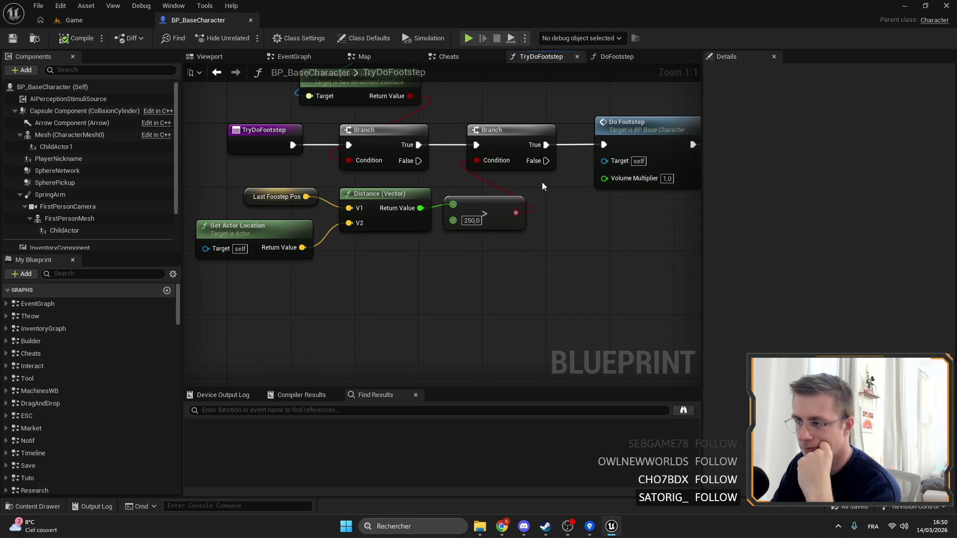
mouse_move(542, 181)
left_mouse_down()
mouse_move(649, 217)
mouse_move(384, 249)
left_mouse_up()
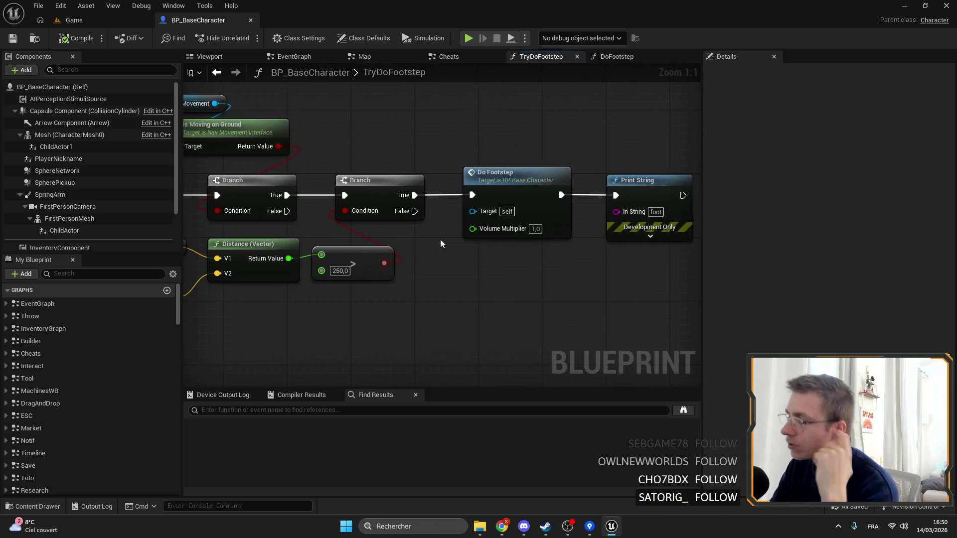
Find references to TryDoFootstep by name and jump to its Event Tick call in EventGraph.
left_click_drag(285, 179, 479, 166)
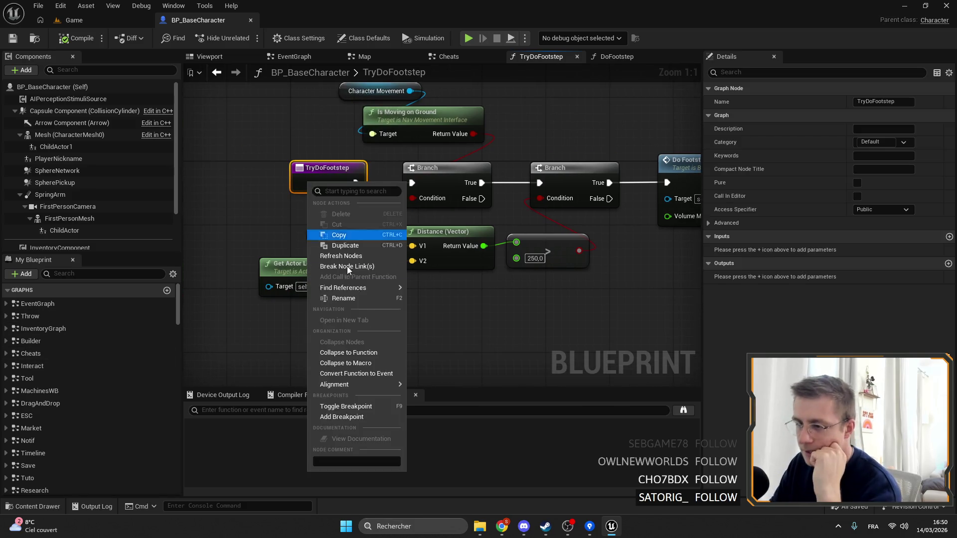
right_click(306, 185)
mouse_move(367, 288)
left_click(444, 292)
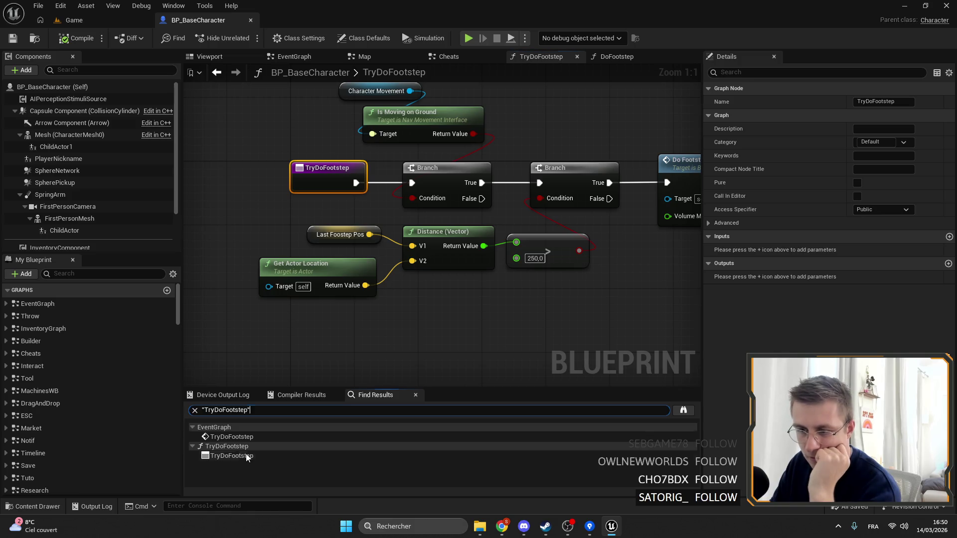
double_click(231, 437)
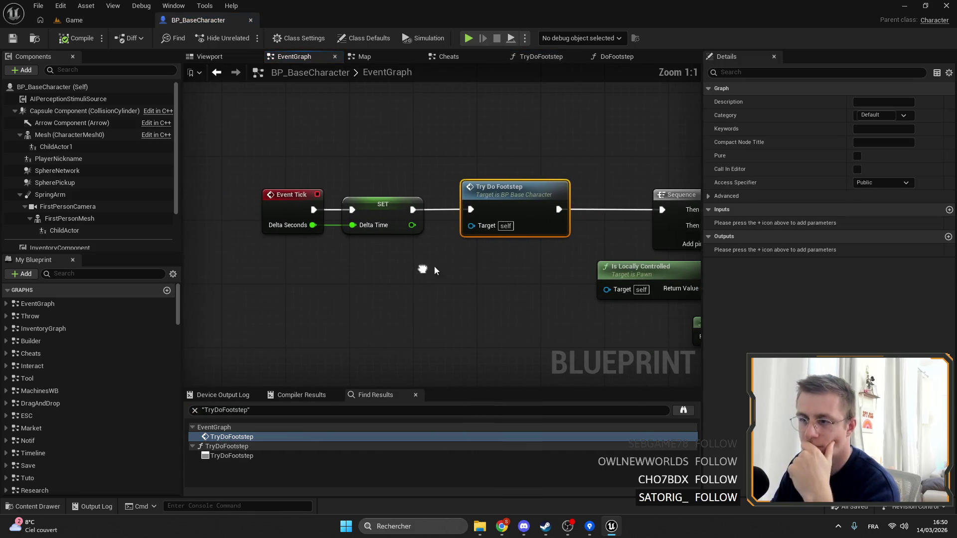
Move the Is Locally Controlled node above the Sequence node in EventGraph.
left_click_drag(403, 249, 271, 133)
scroll(473, 282, "down", 3)
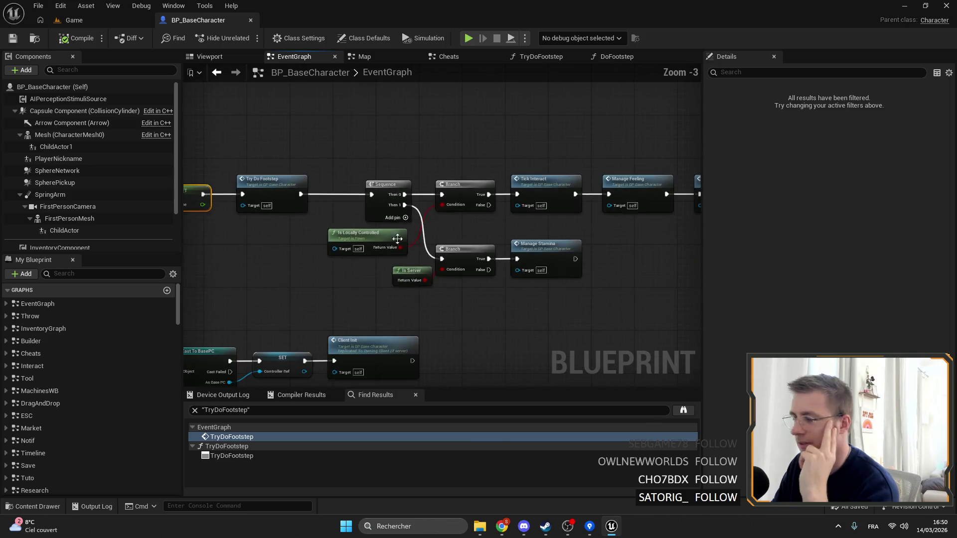
mouse_move(490, 230)
left_mouse_down()
mouse_move(371, 250)
mouse_move(479, 167)
left_mouse_up()
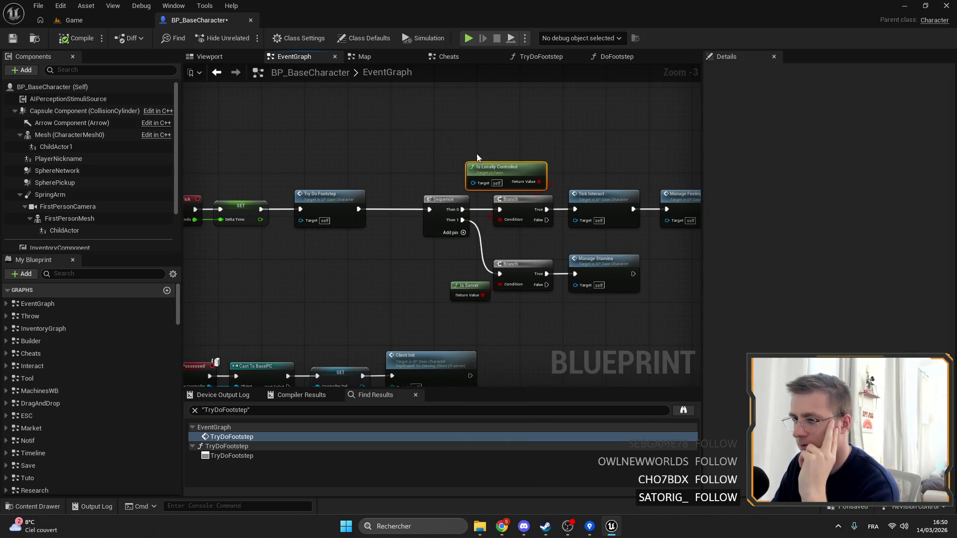
left_click(441, 199)
scroll(355, 170, "down", 1)
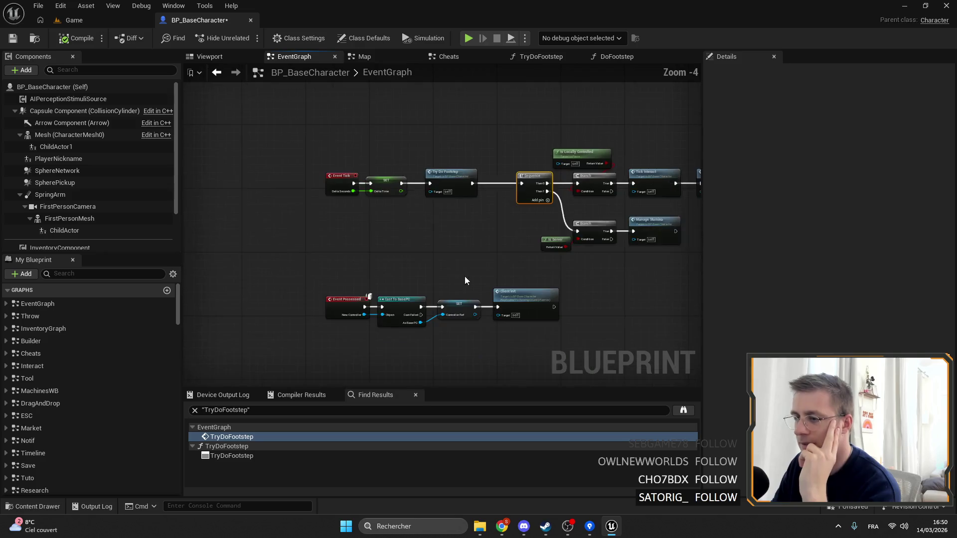
scroll(423, 220, "up", 3)
mouse_move(261, 143)
left_mouse_down()
mouse_move(375, 209)
mouse_move(408, 214)
left_mouse_up()
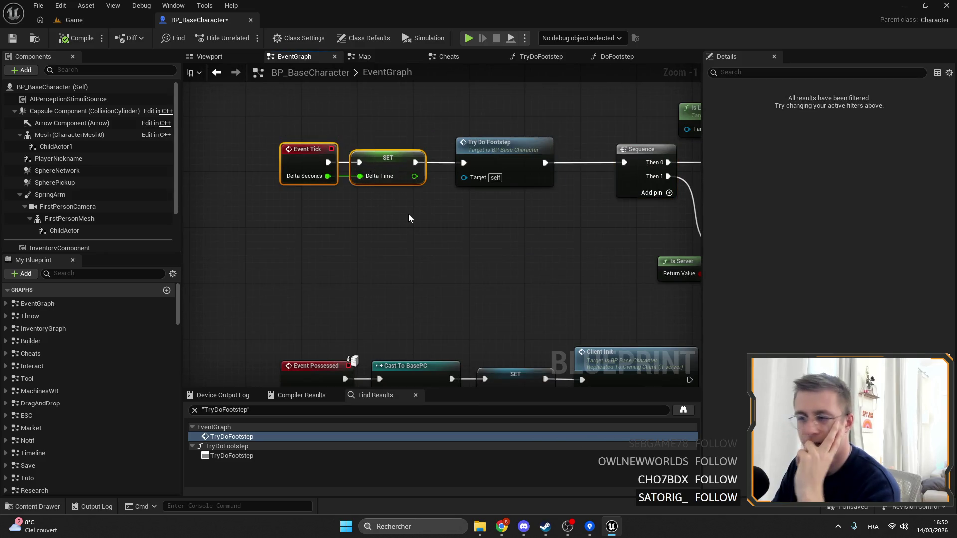
scroll(484, 218, "down", 2)
Revisit the TryDoFootstep reference results, then start a new reference search for 'do'.
right_click(295, 161)
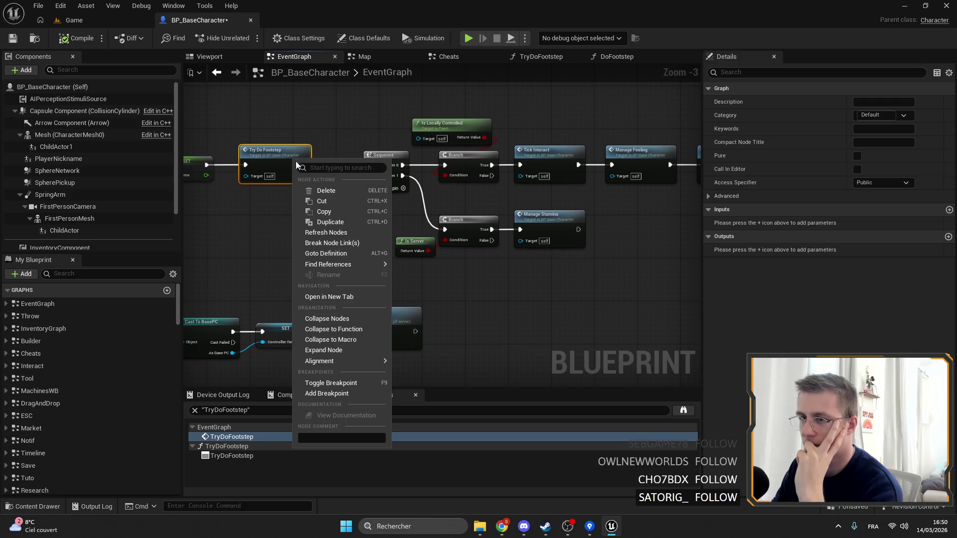
mouse_move(360, 258)
left_click(418, 268)
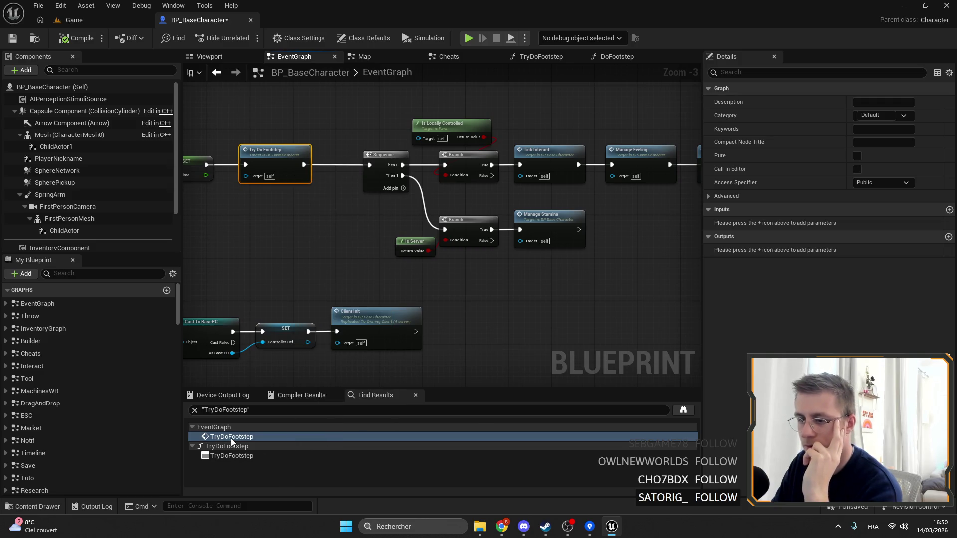
left_click(231, 437)
left_click(242, 455)
left_click(242, 440)
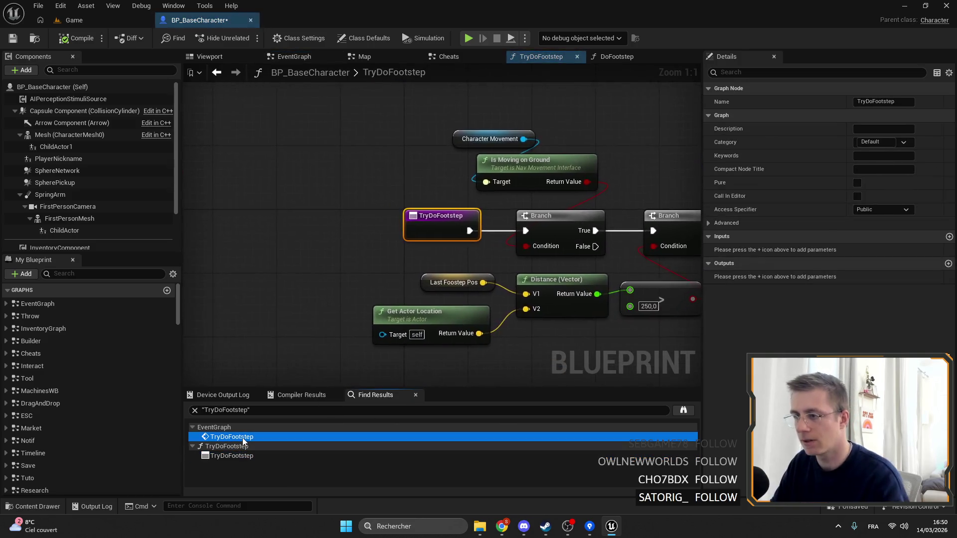
left_click(231, 413)
type("dofoot")
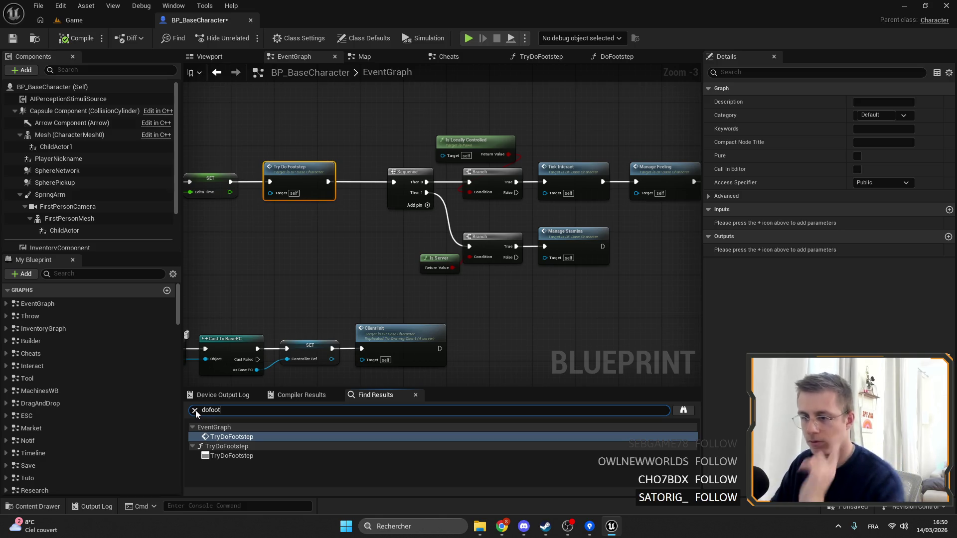
Search references for 'dofoot', check each result, and open the TryDoFootstep graph.
key("Return")
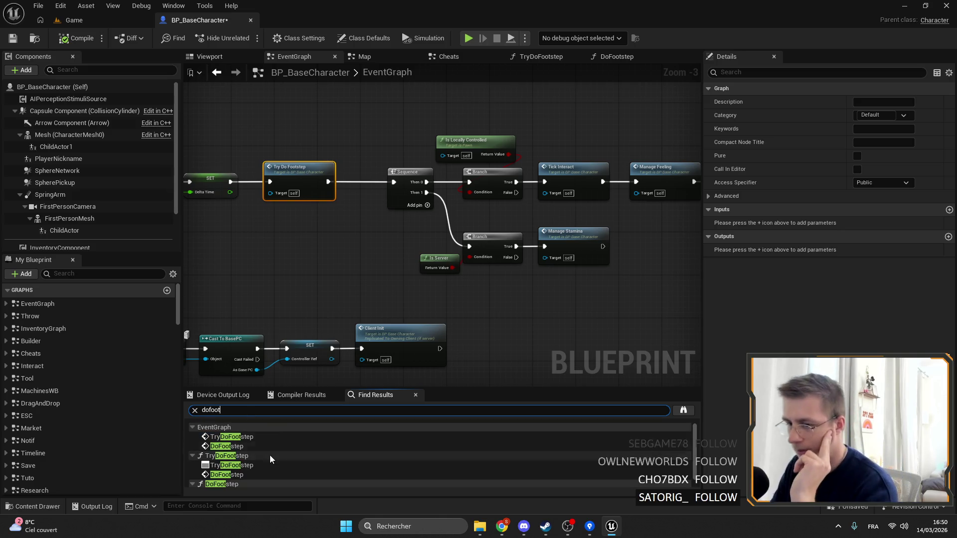
scroll(269, 441, "down", 1)
left_click(231, 464)
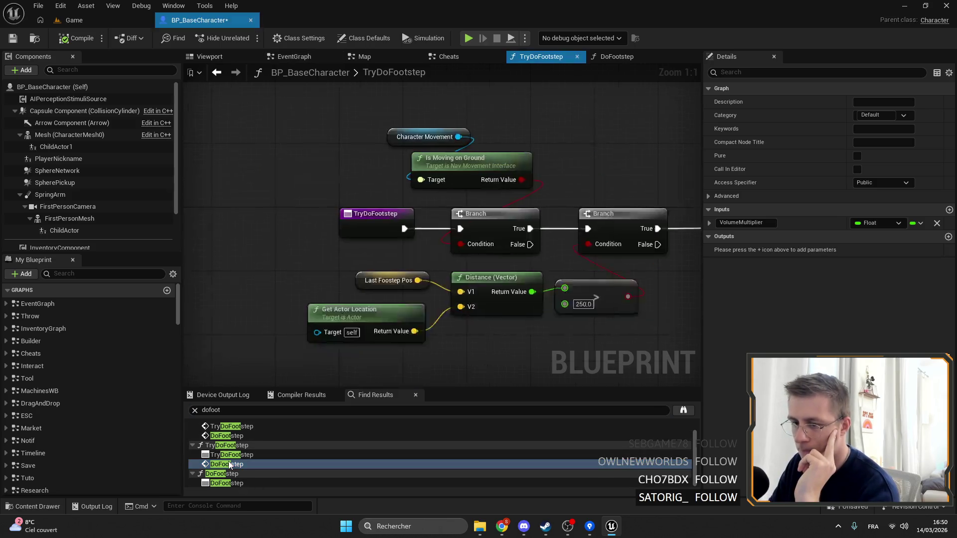
scroll(239, 443, "up", 1)
left_click(243, 446)
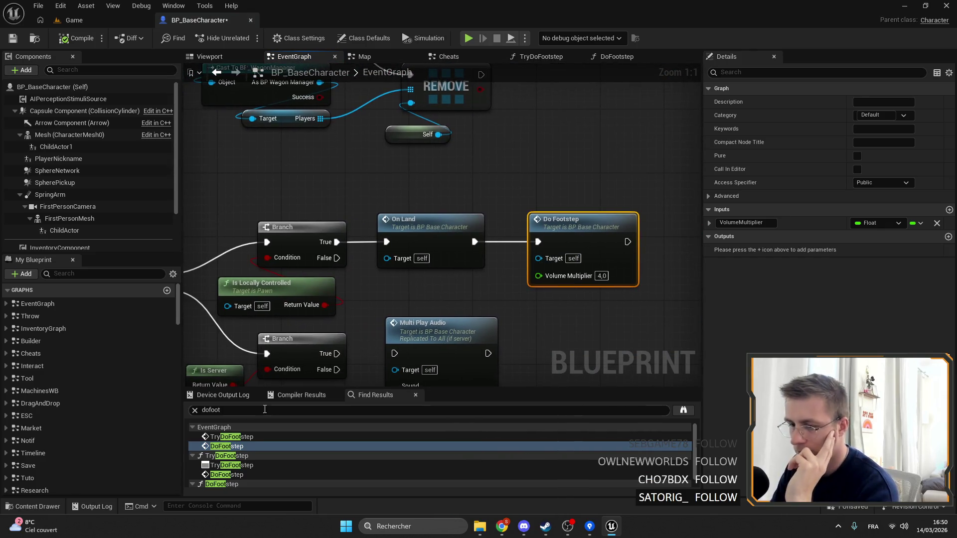
left_click(244, 438)
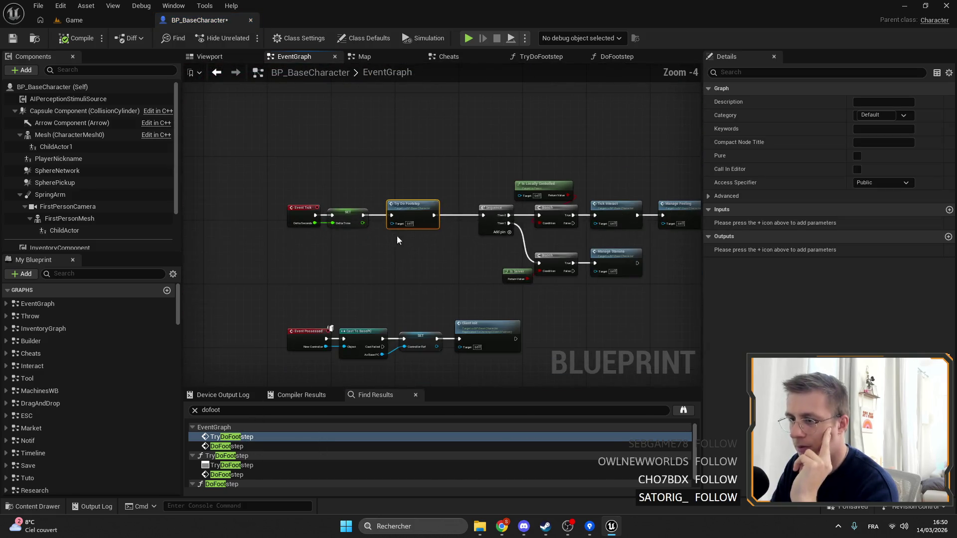
double_click(413, 214)
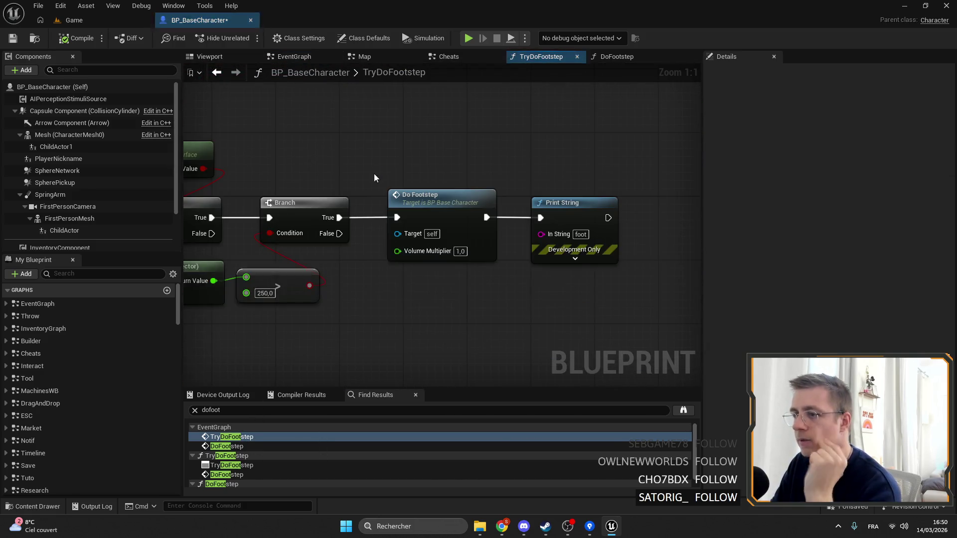
left_click_drag(369, 144, 610, 132)
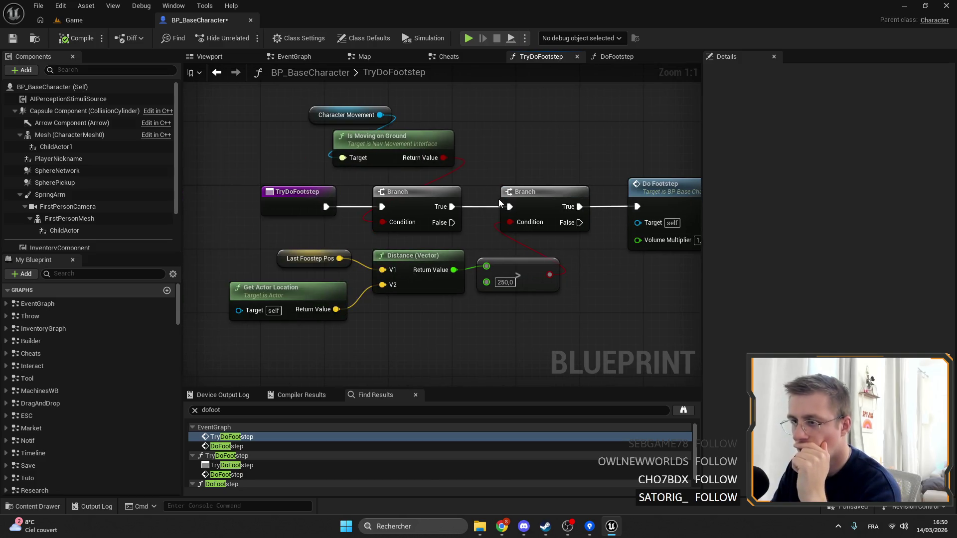
Open the DoFootstep function graph, then go back to the Game level editor.
left_click(98, 23)
left_click(200, 20)
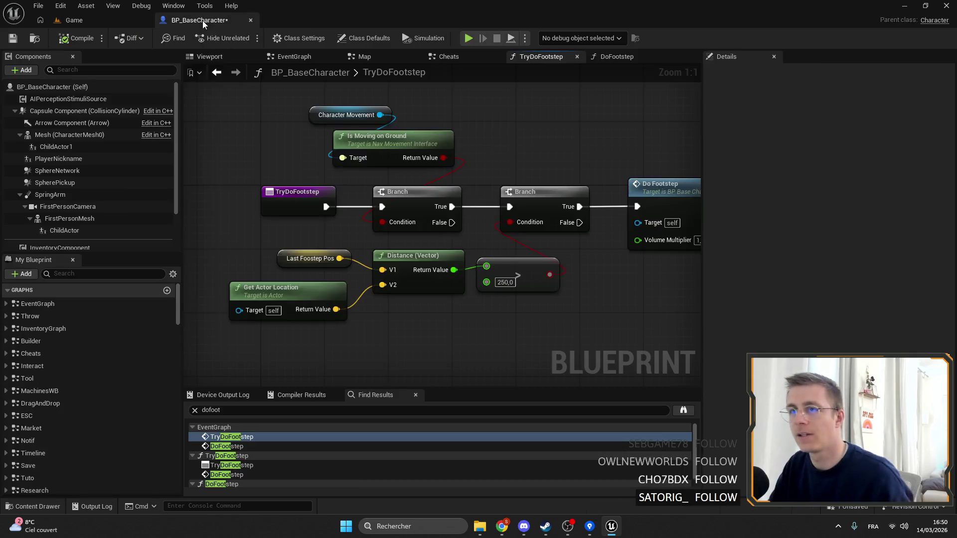
double_click(485, 178)
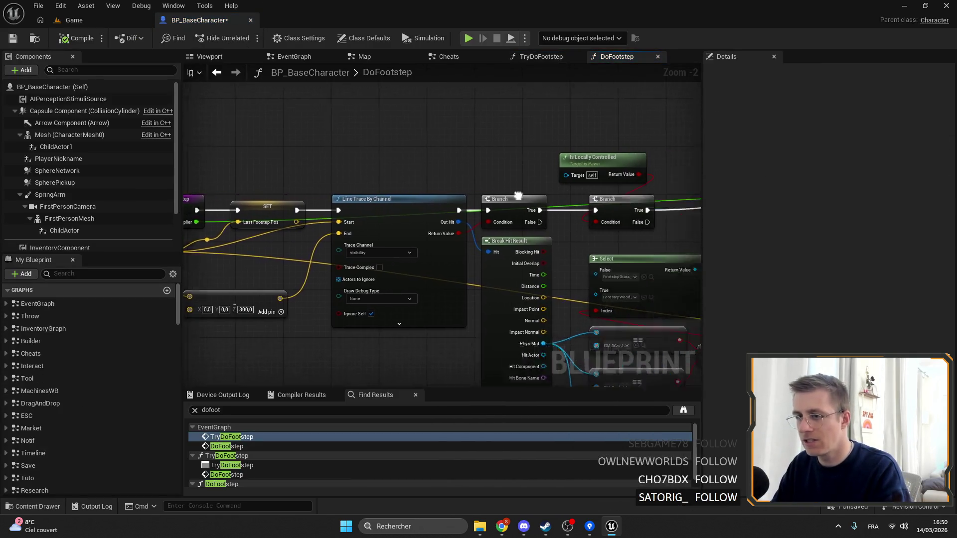
left_click(137, 25)
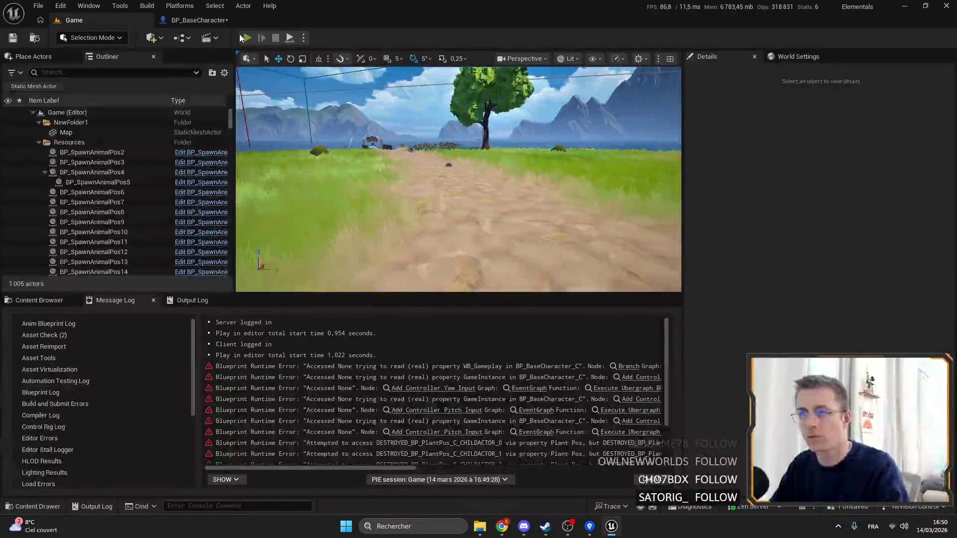
Start Play-in-Editor and walk the client and server characters to trigger footstep prints.
left_click(247, 38)
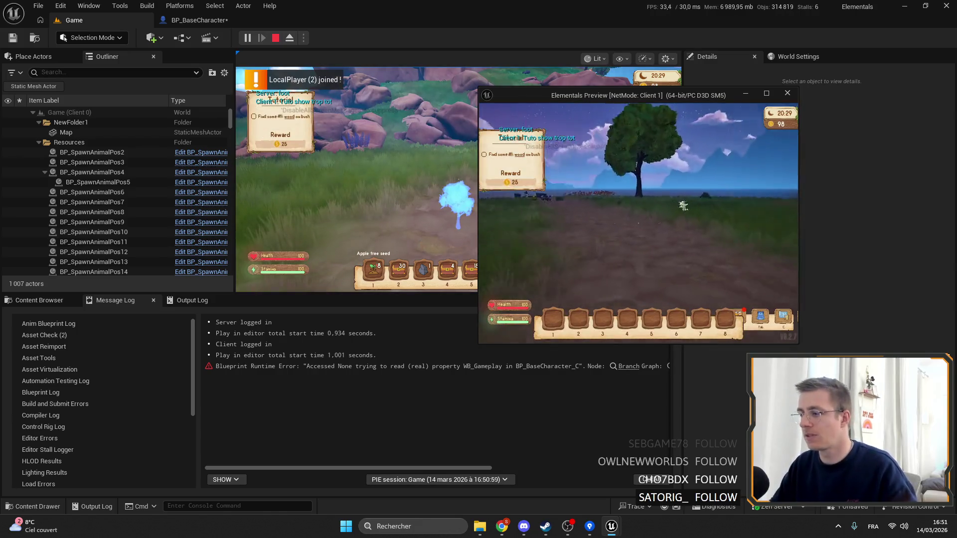
key("w")
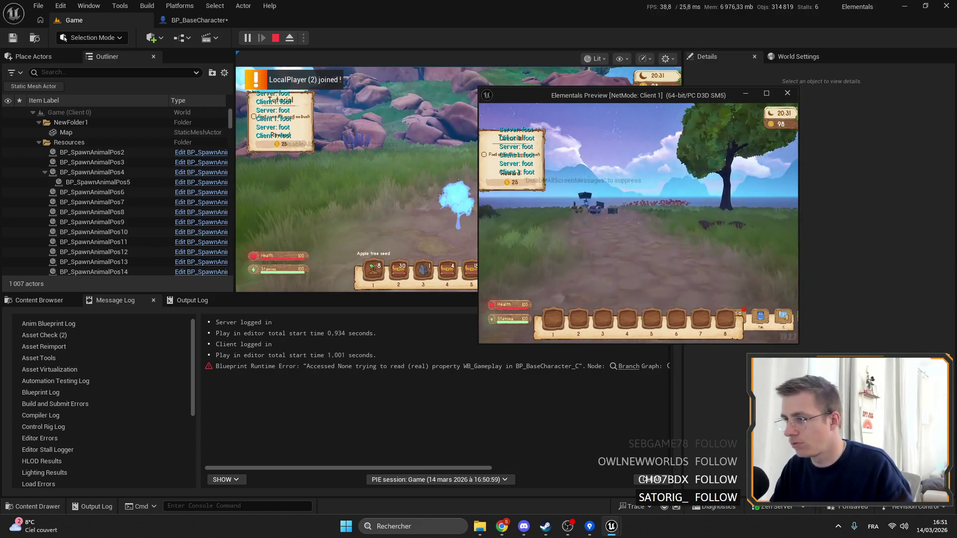
key("w")
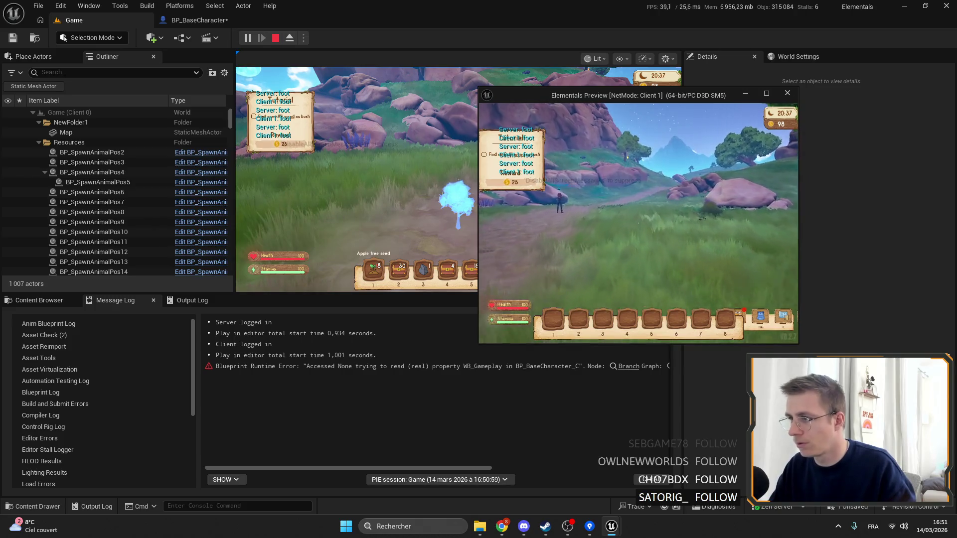
key("shift+F1")
left_click(392, 213)
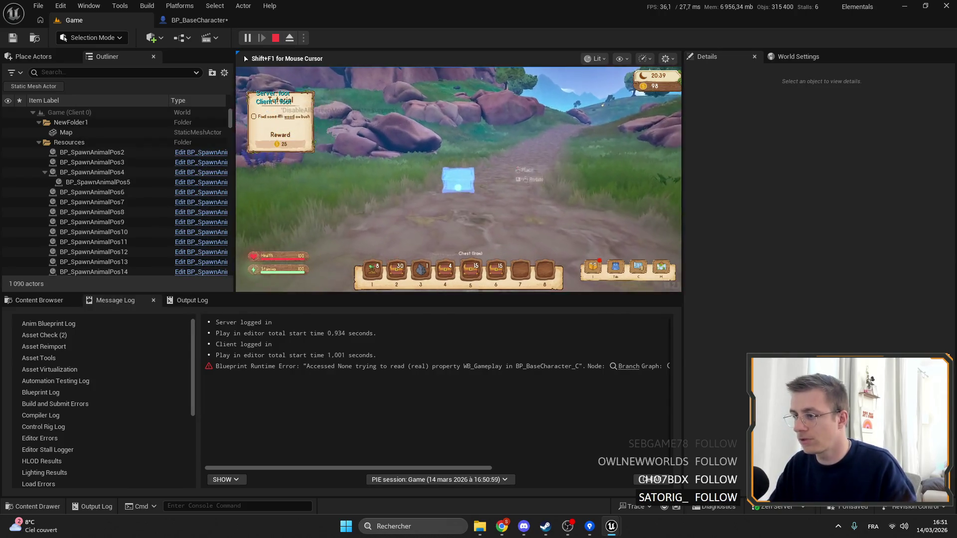
key("w")
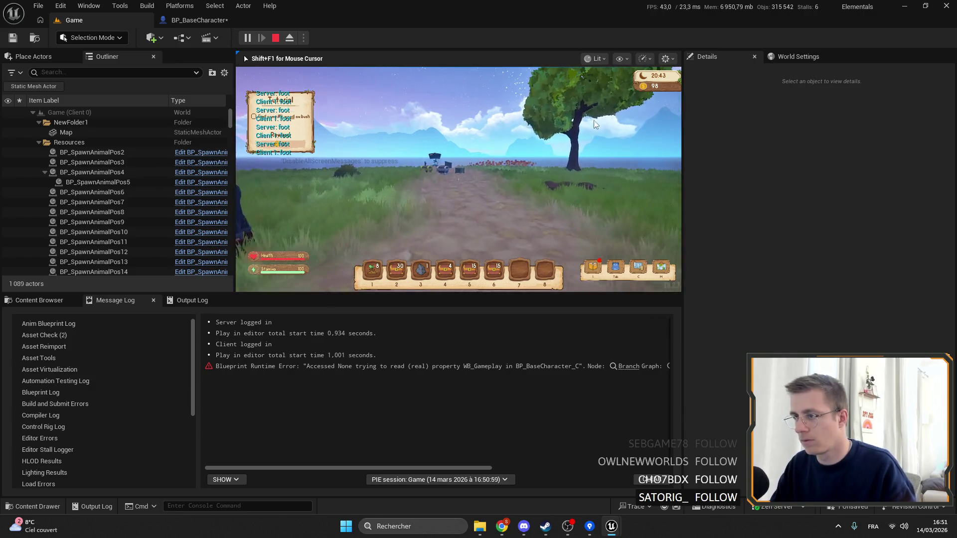
key("alt+Tab")
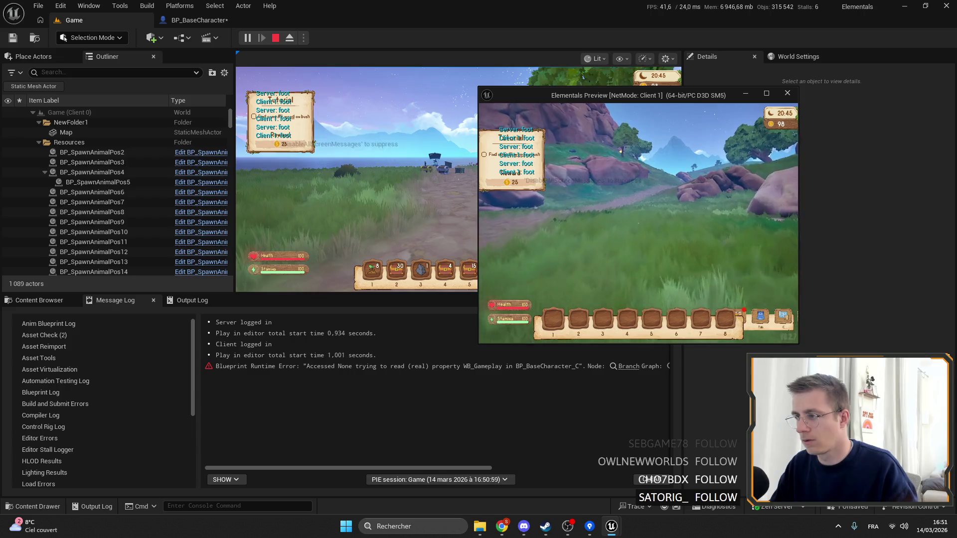
key("w")
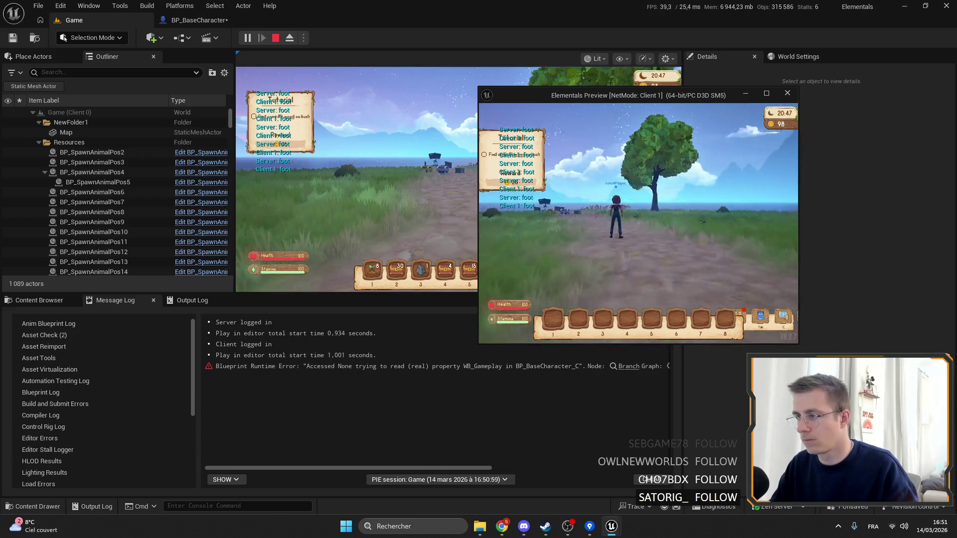
key("w")
key("w")
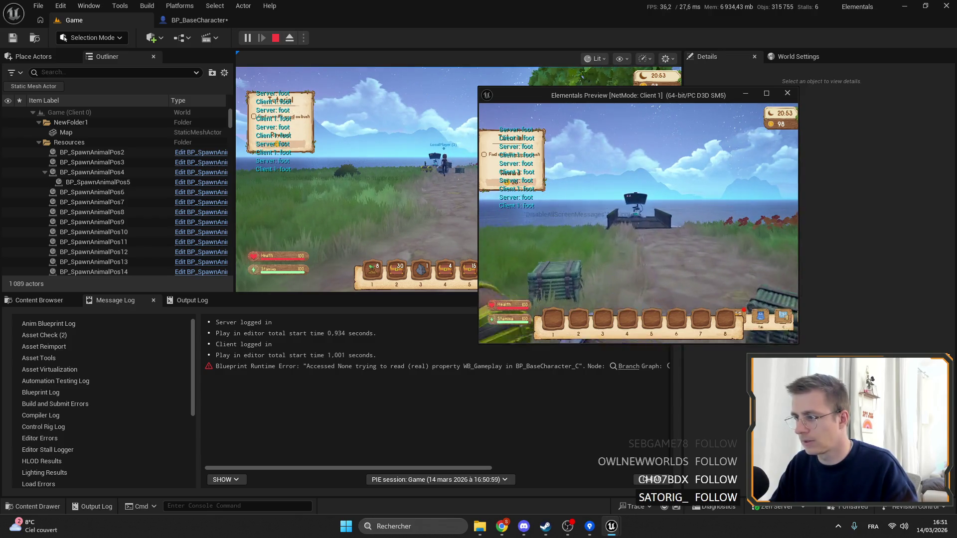
Alternate between the server and Client 1 windows, walking each character along the path.
left_click(491, 120)
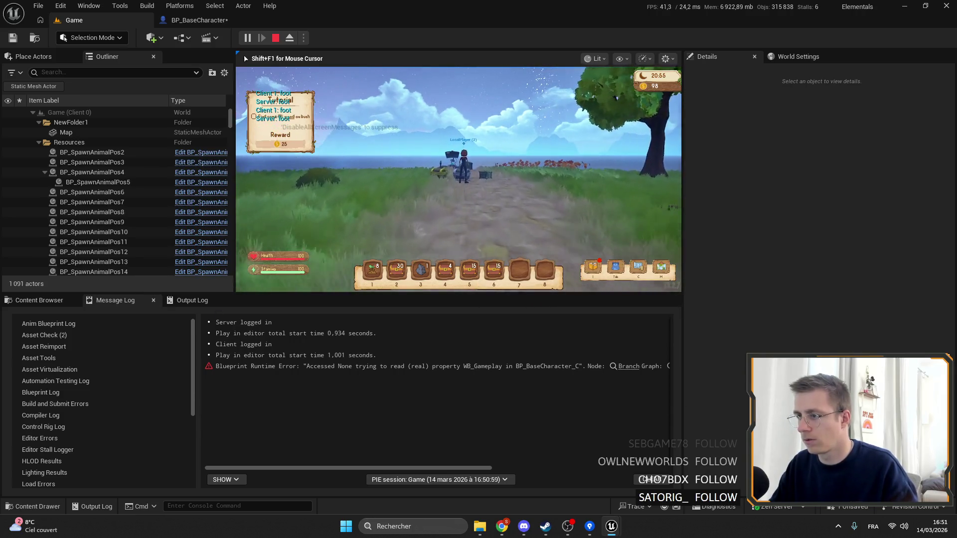
key("w")
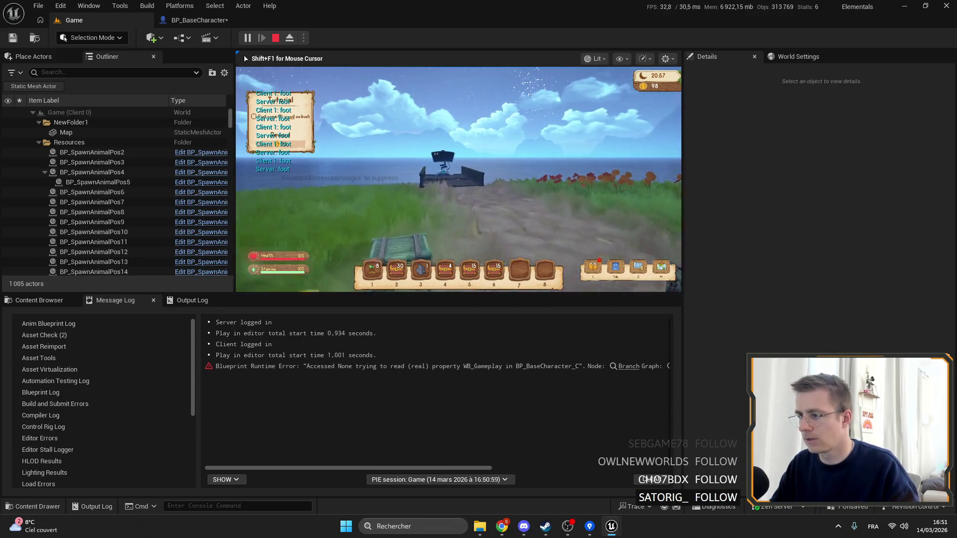
key("w")
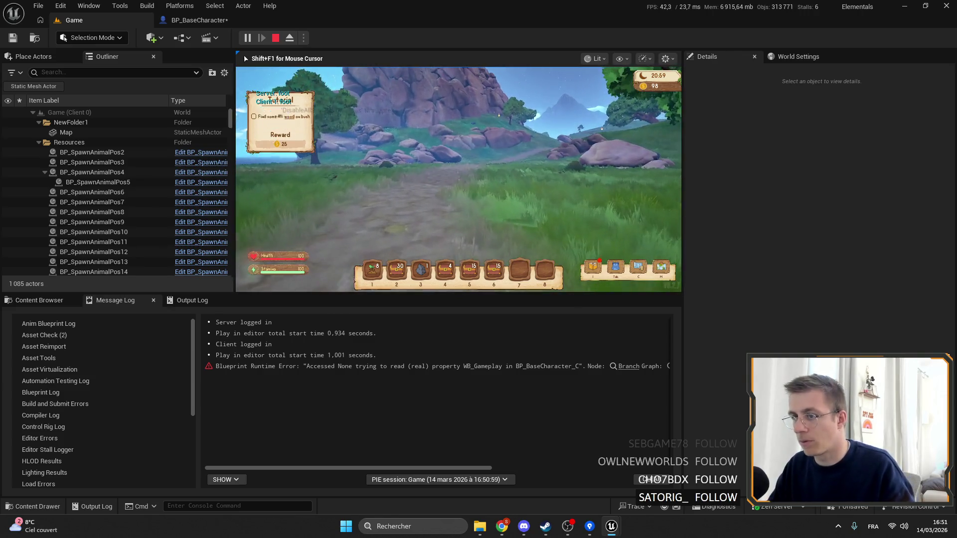
key("alt+Tab")
key("w")
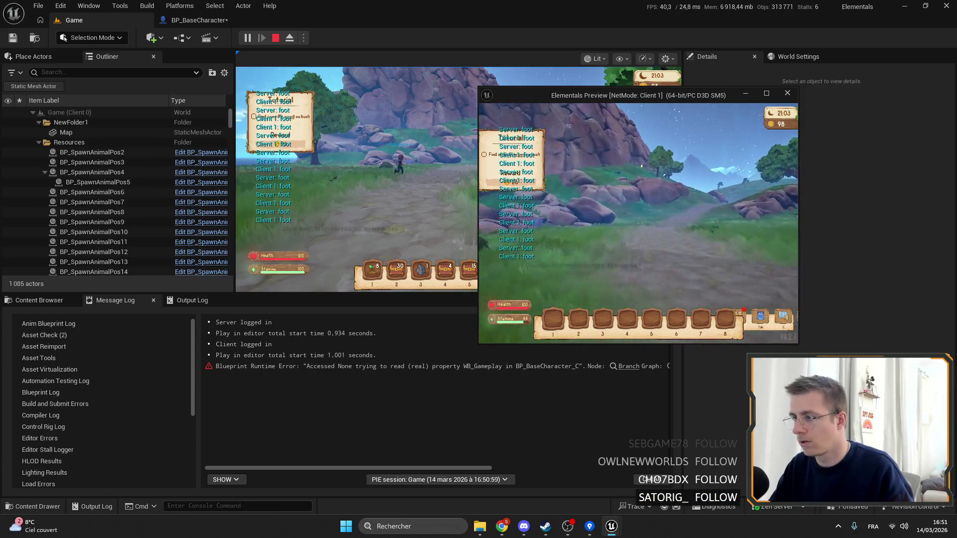
key("alt+Tab")
key("w")
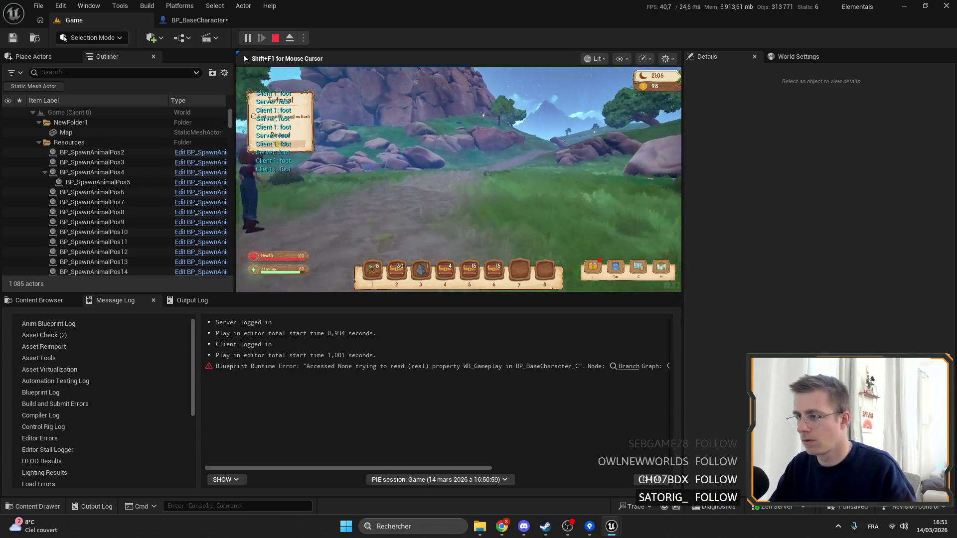
key("alt+Tab")
left_click(552, 164)
key("w")
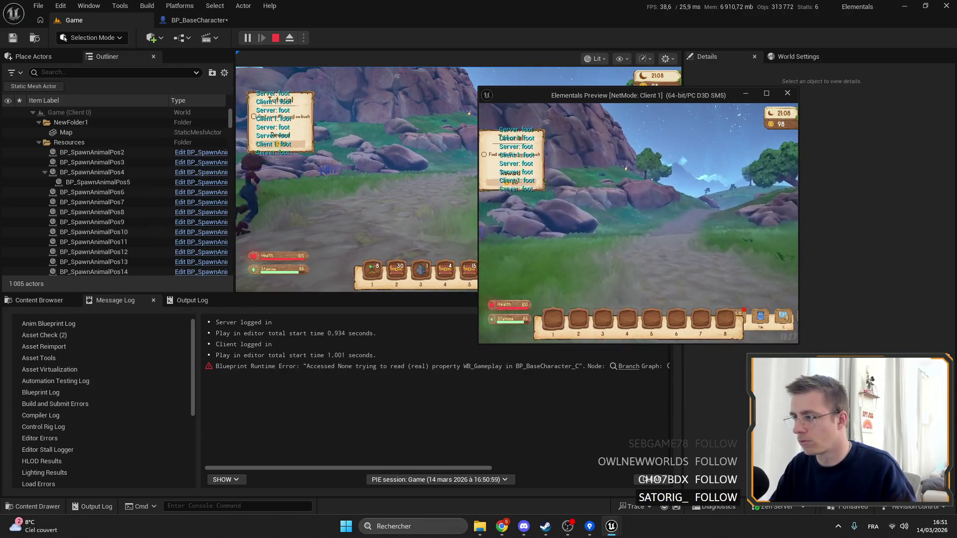
key("w")
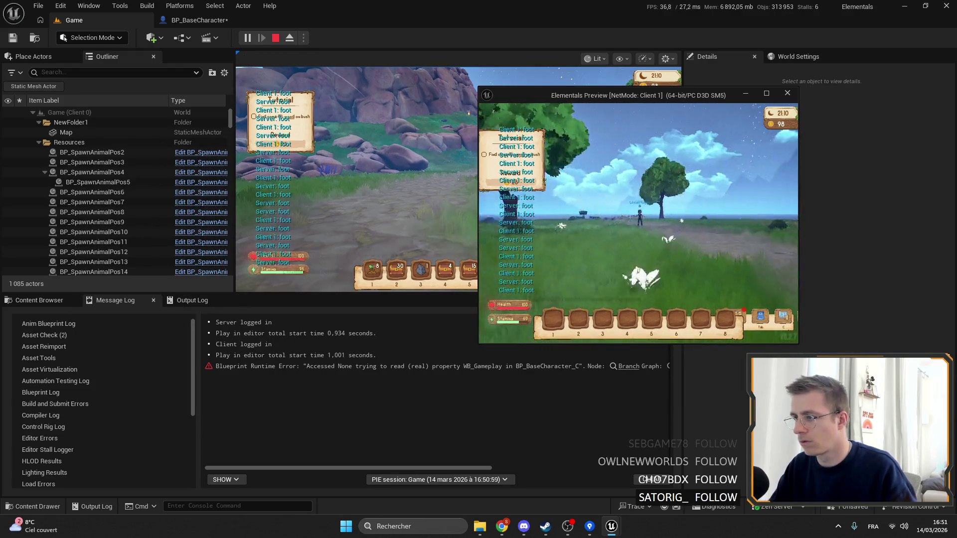
key("w")
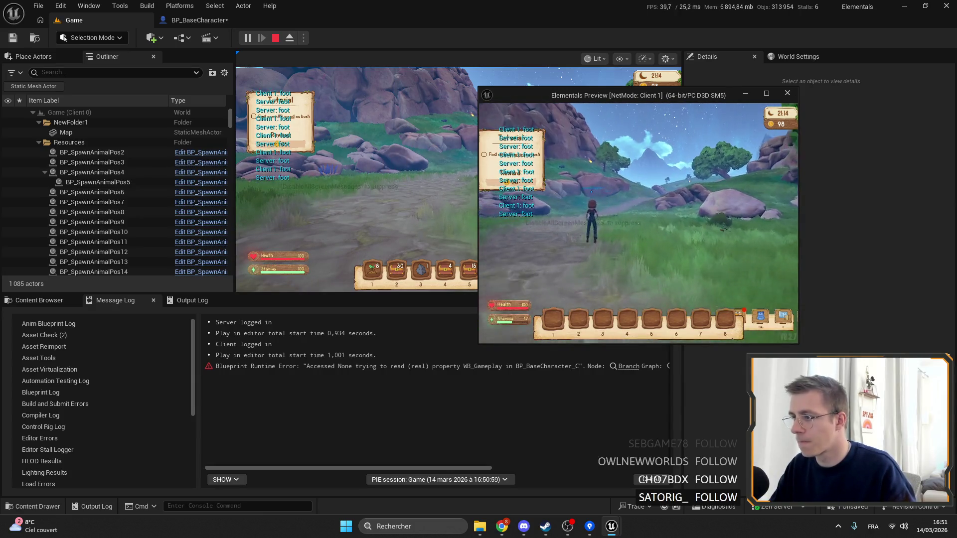
Walk both characters once more, then release the mouse back to the editor.
left_click(296, 184)
left_click(296, 188)
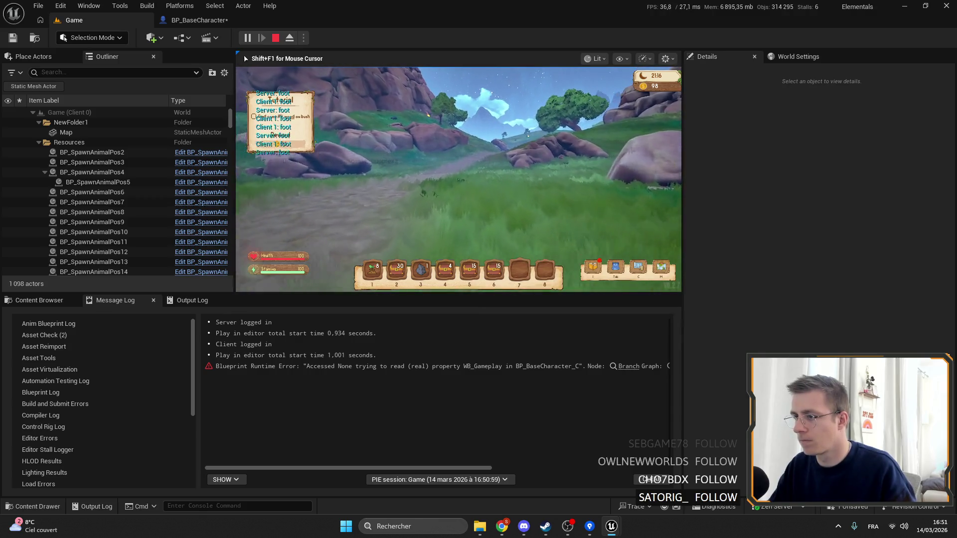
key("alt+Tab")
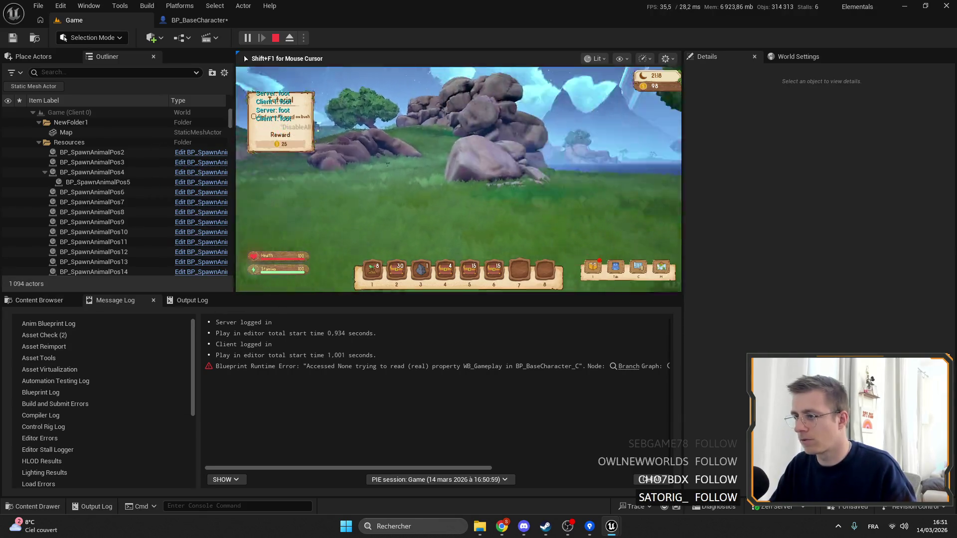
key("w")
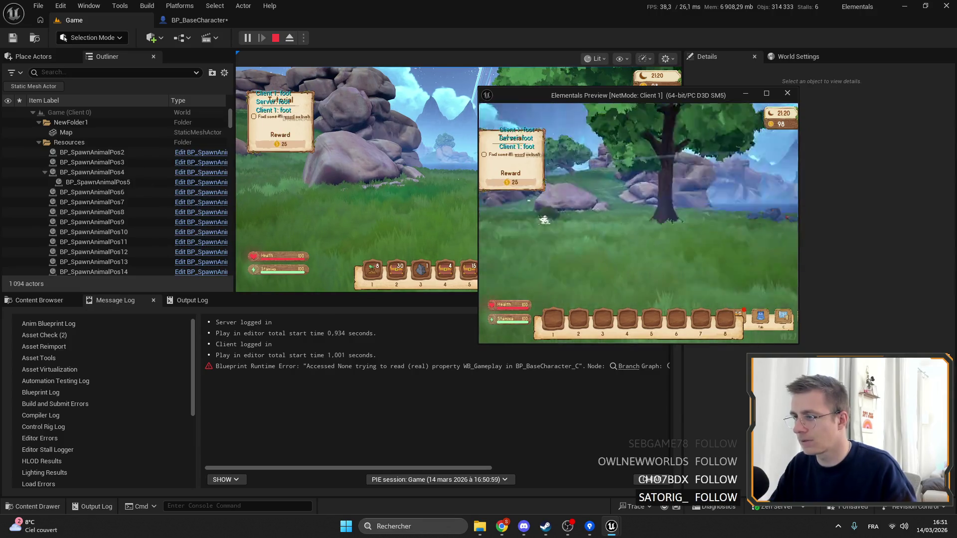
key("w")
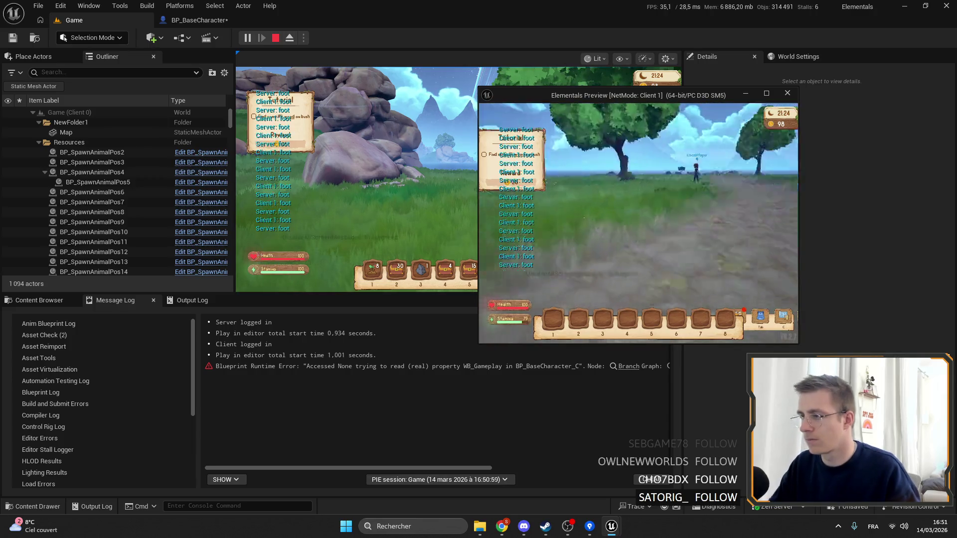
key("alt+Tab")
key("w")
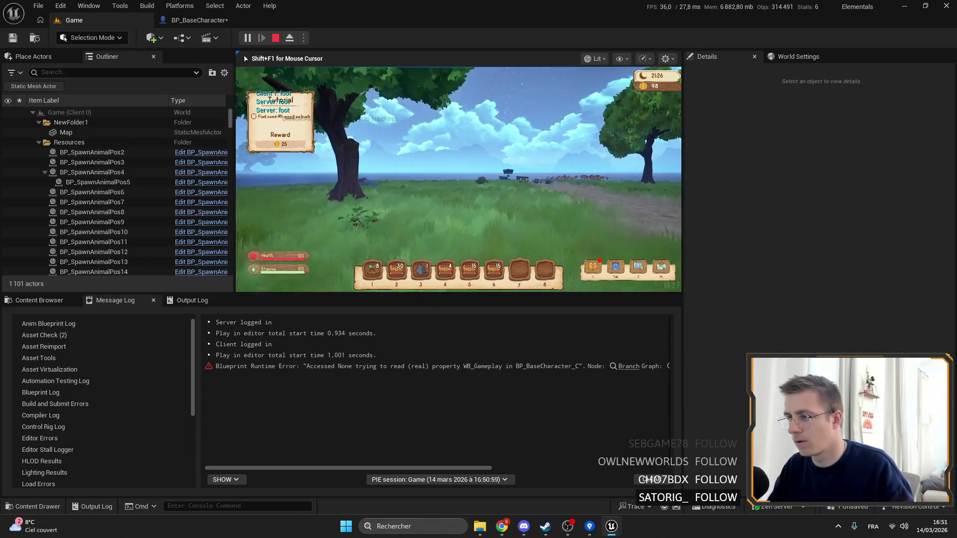
key("w")
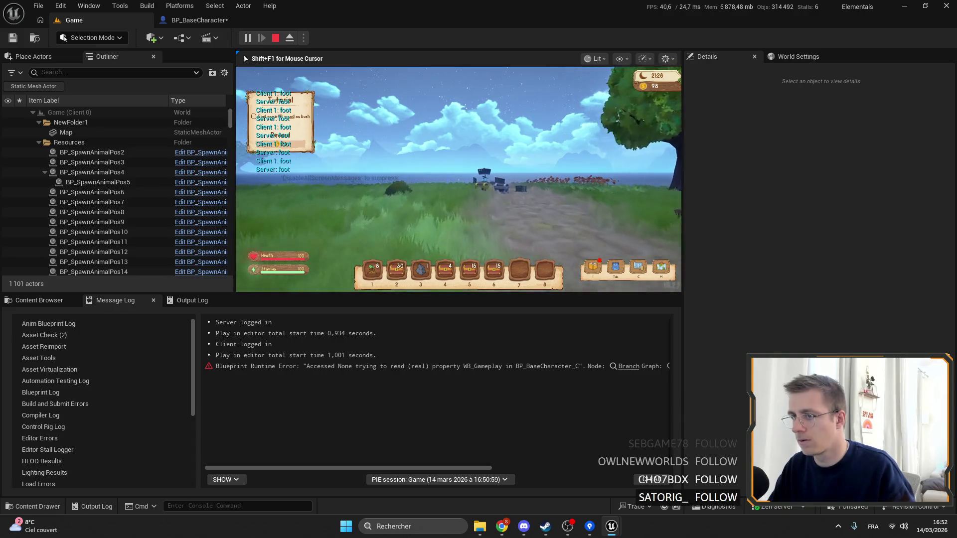
key("alt+Tab")
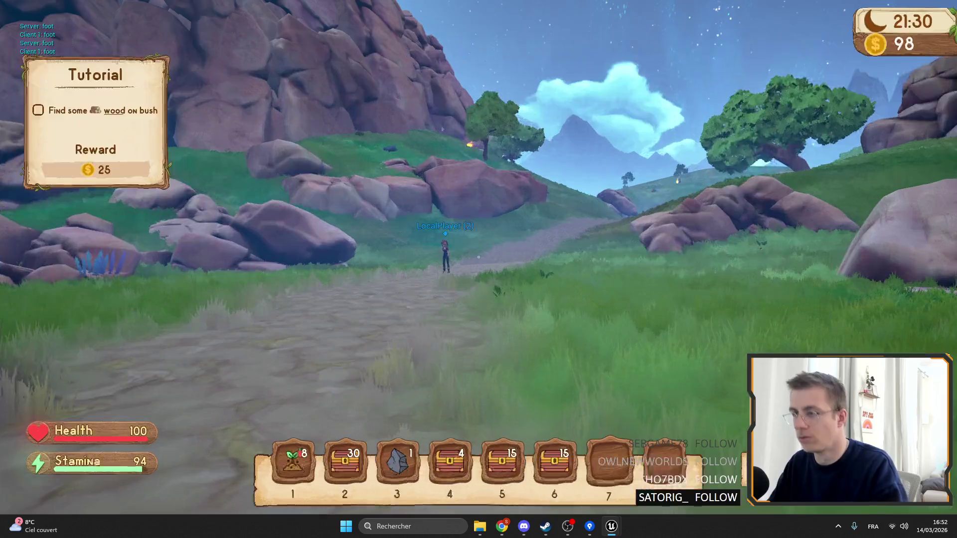
key("alt+Tab")
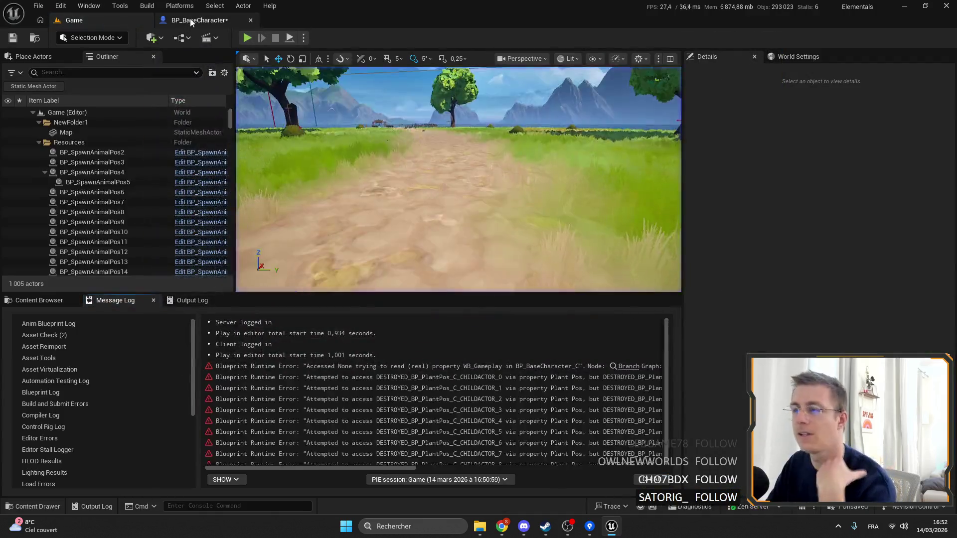
Break the Select wire on Play Sound 2D's Sound pin and set it to Tick2_Cue.
left_click(189, 19)
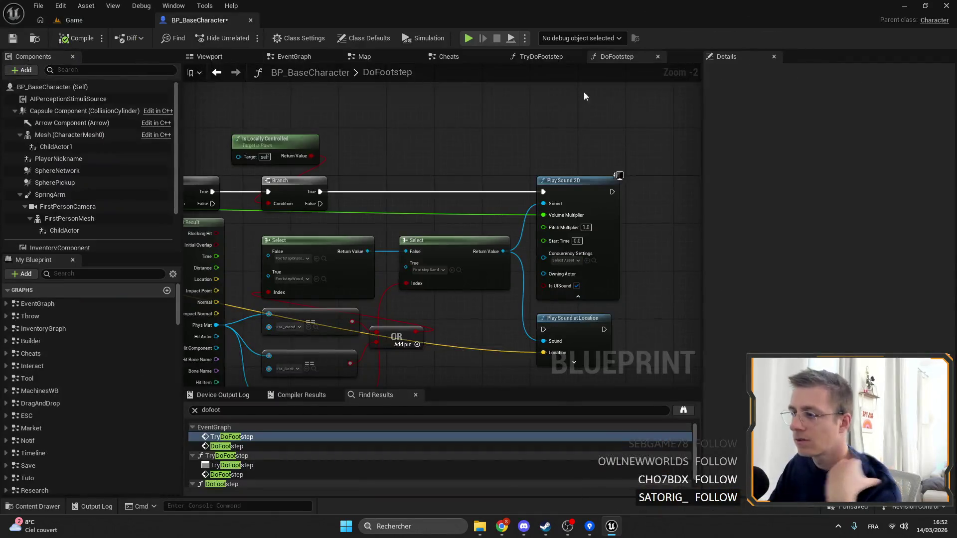
scroll(579, 234, "up", 2)
scroll(566, 136, "down", 2)
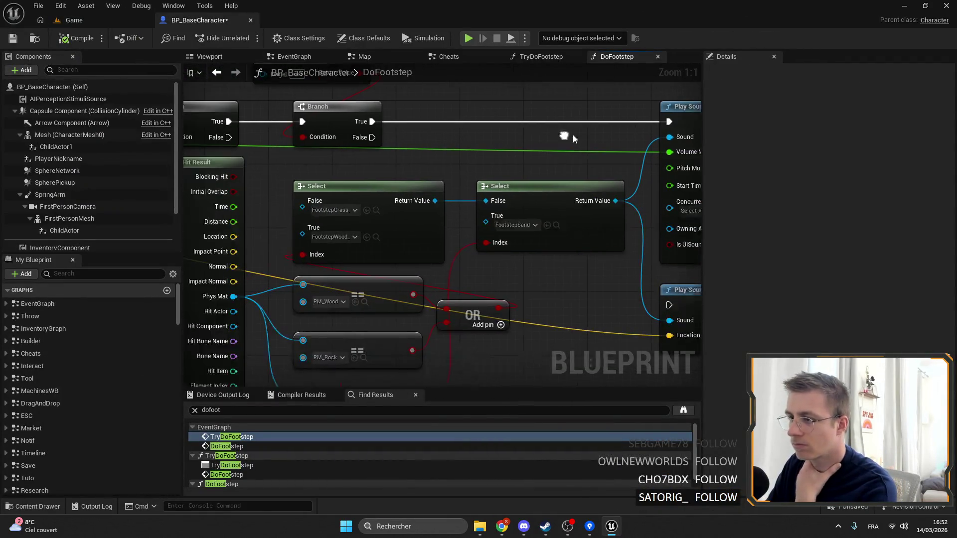
scroll(523, 169, "up", 2)
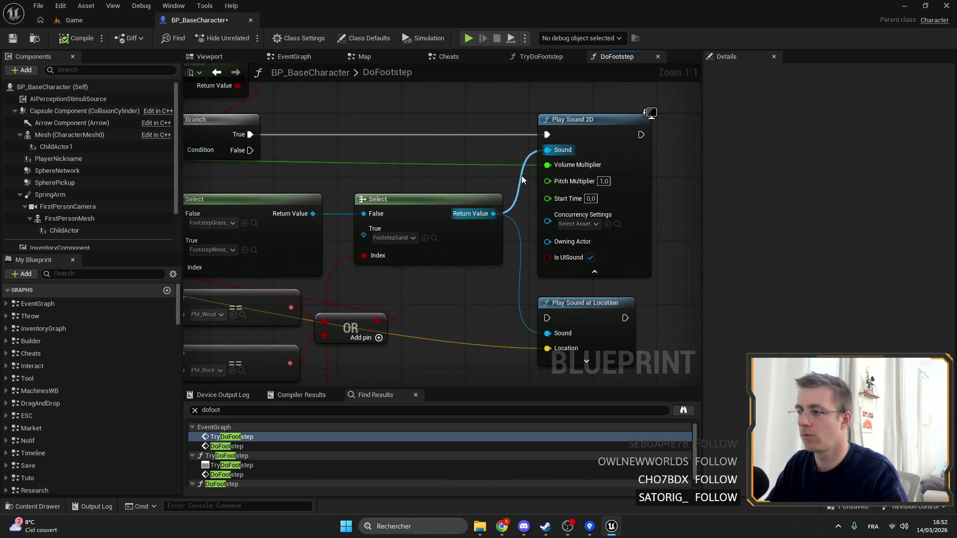
left_click(547, 150, "alt")
left_click(583, 159)
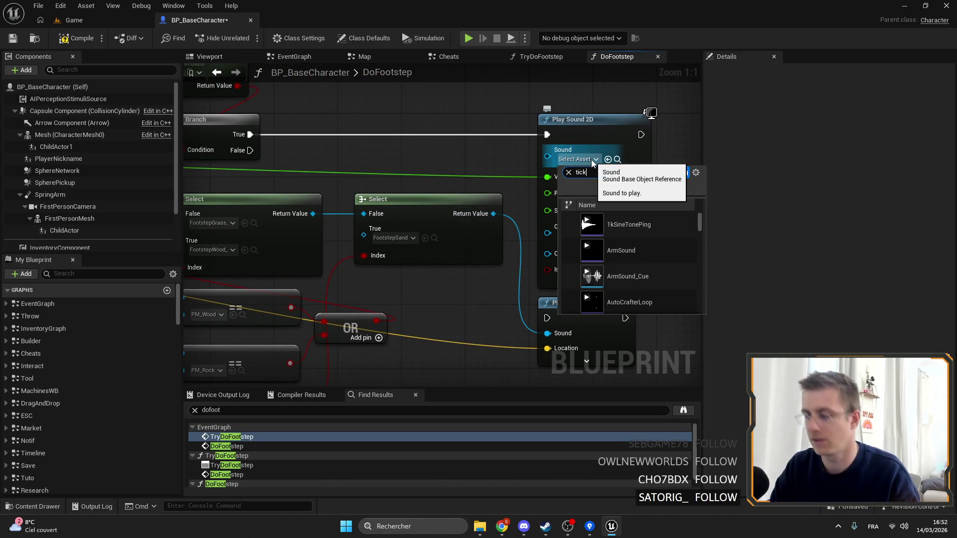
type("tick")
left_click(659, 276)
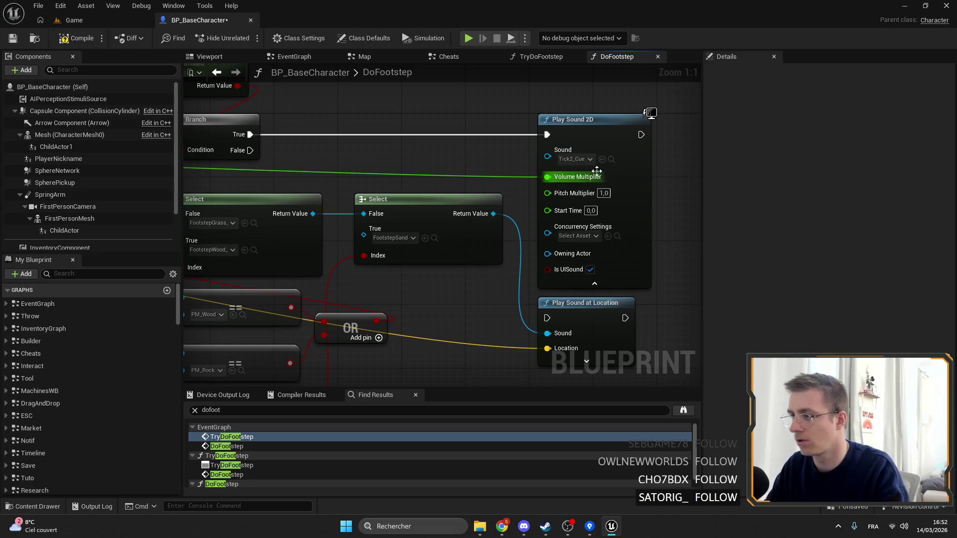
left_click(630, 168)
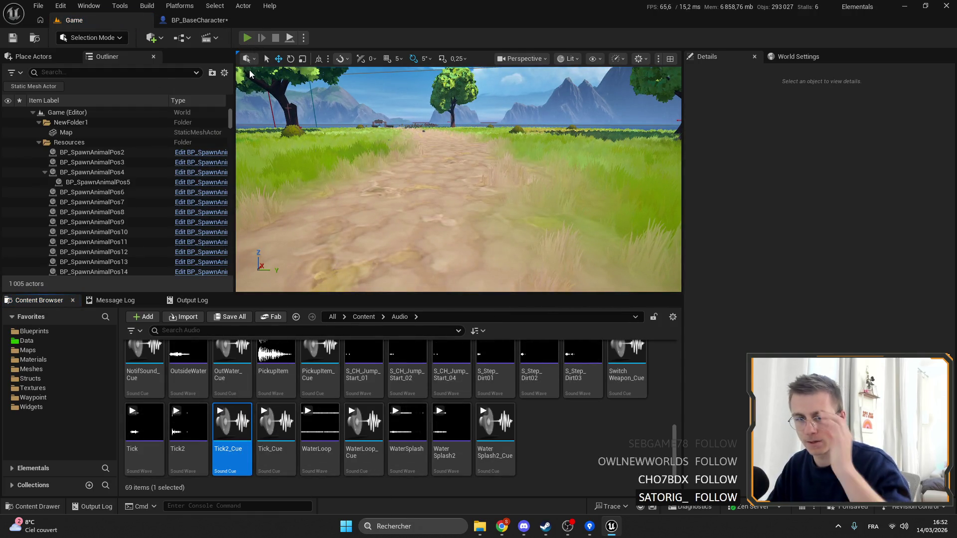
Save the blueprint and start a multiplayer play test, walking the client character.
key("ctrl+s")
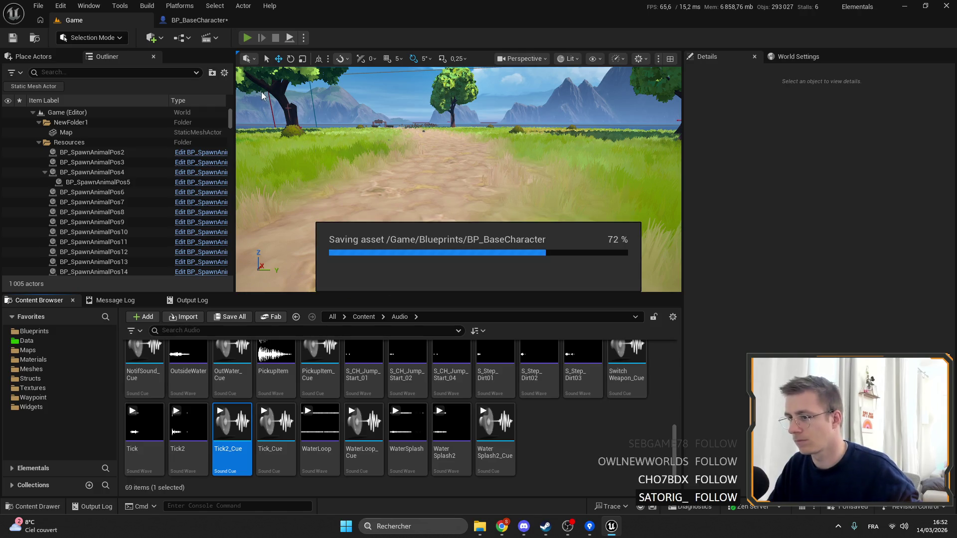
key("alt+p")
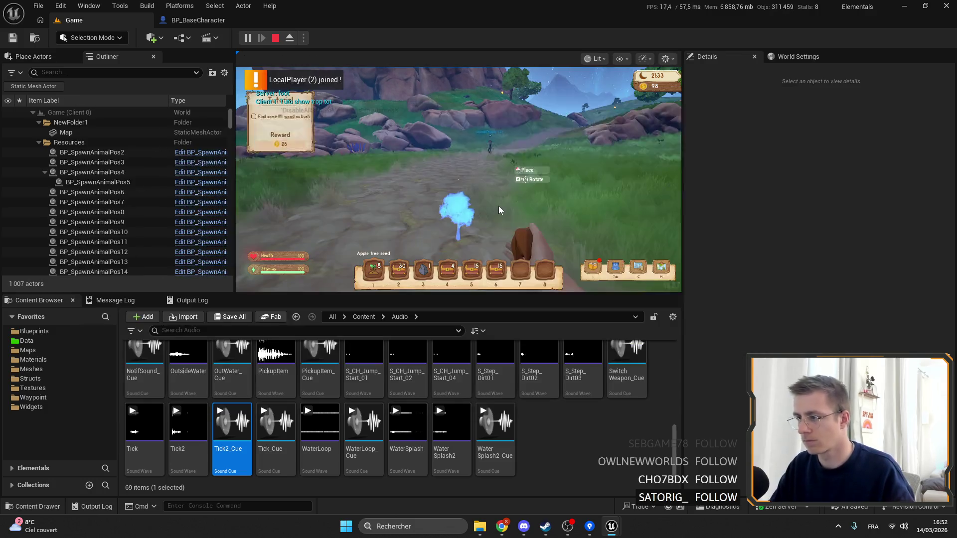
key("w")
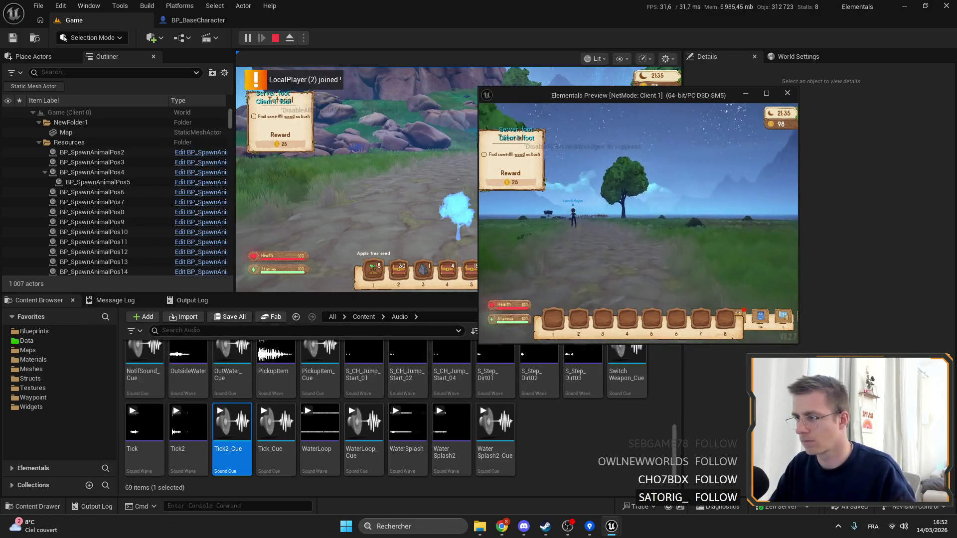
key("s")
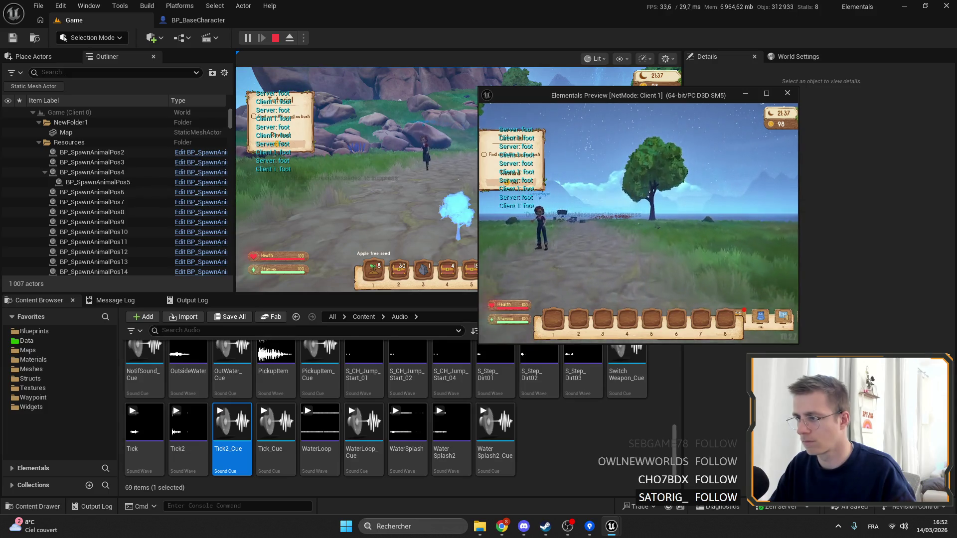
key("alt+Tab")
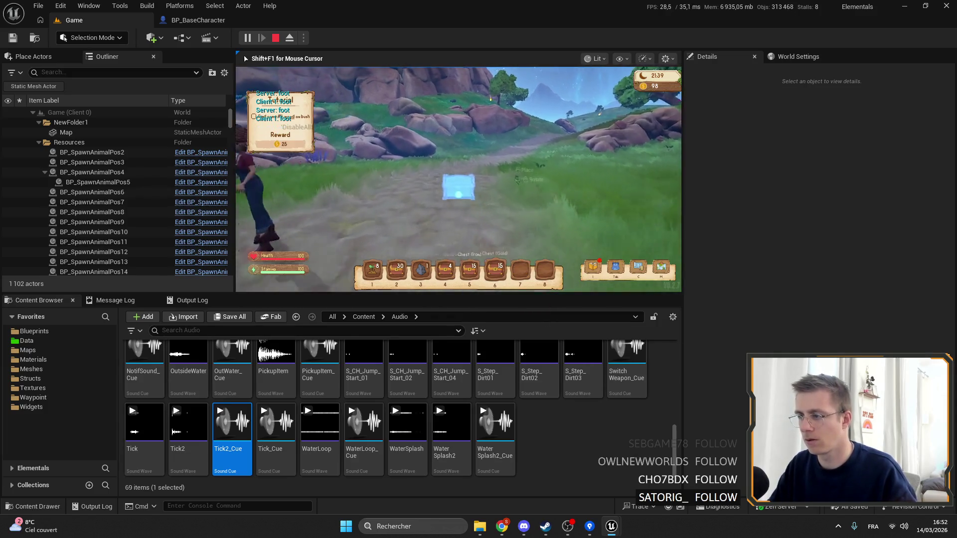
key("8")
key("w")
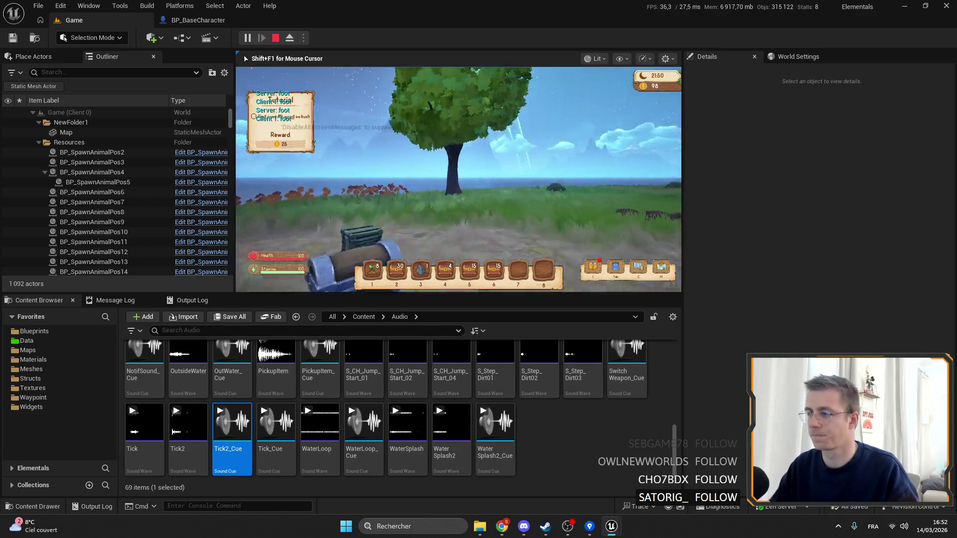
Switch between client and server windows, running the server character along the path.
key("alt+Tab")
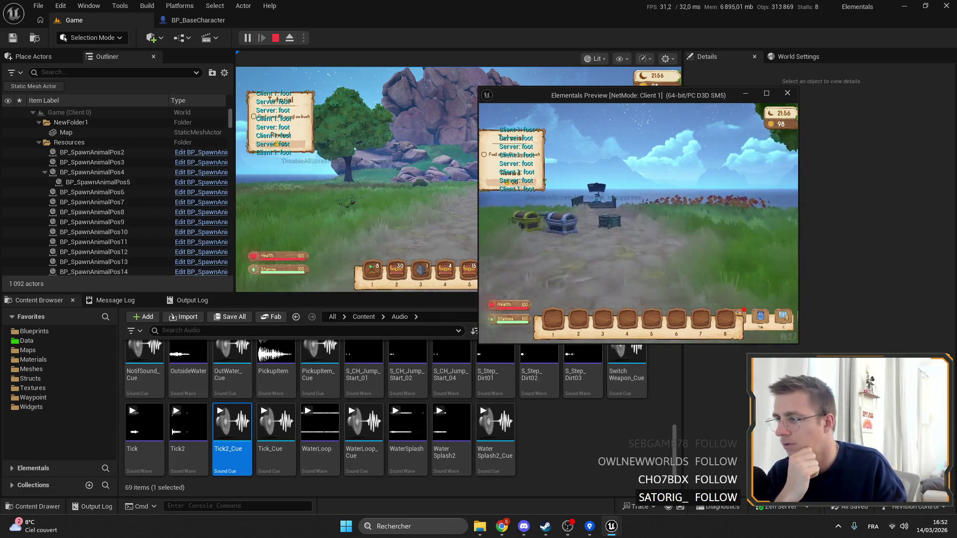
key("alt+Tab")
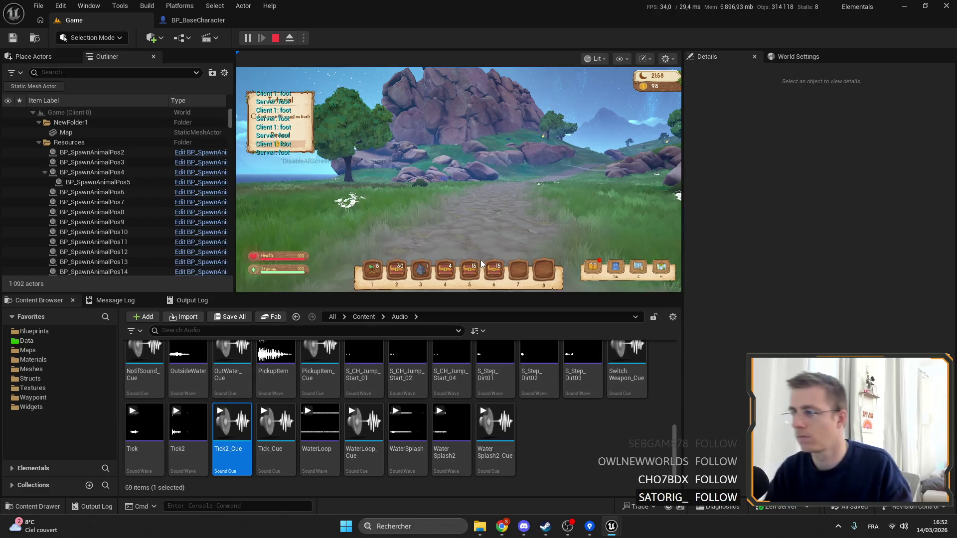
left_click(242, 72)
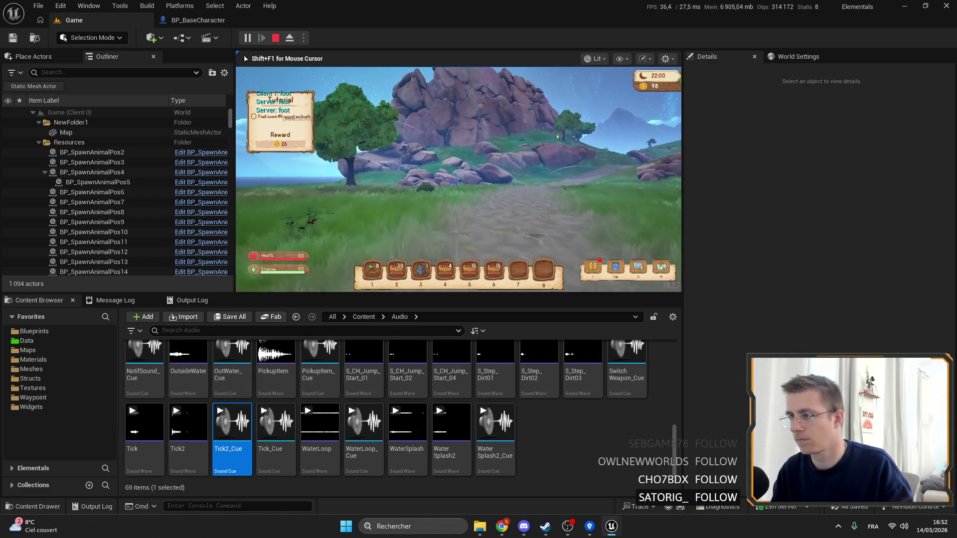
key("w")
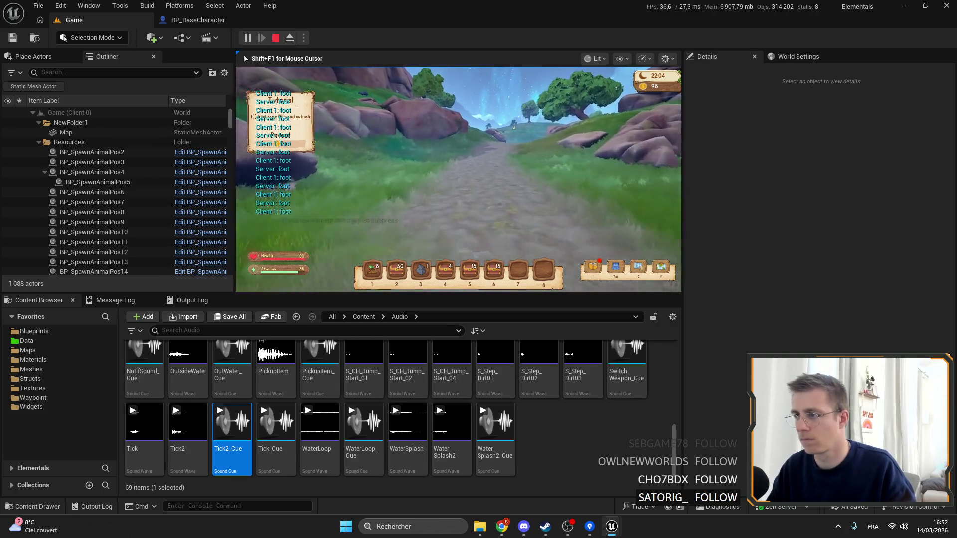
key("alt+Tab")
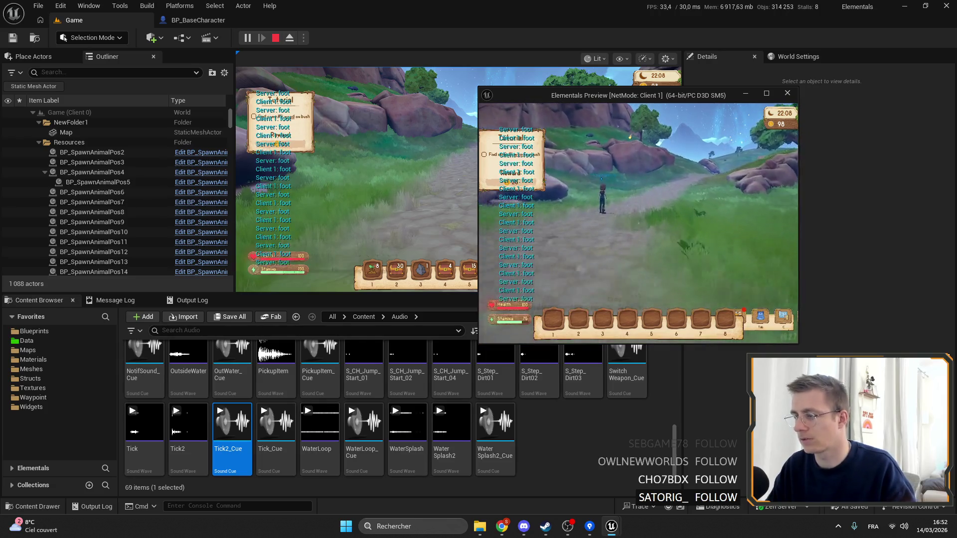
key("alt+Tab")
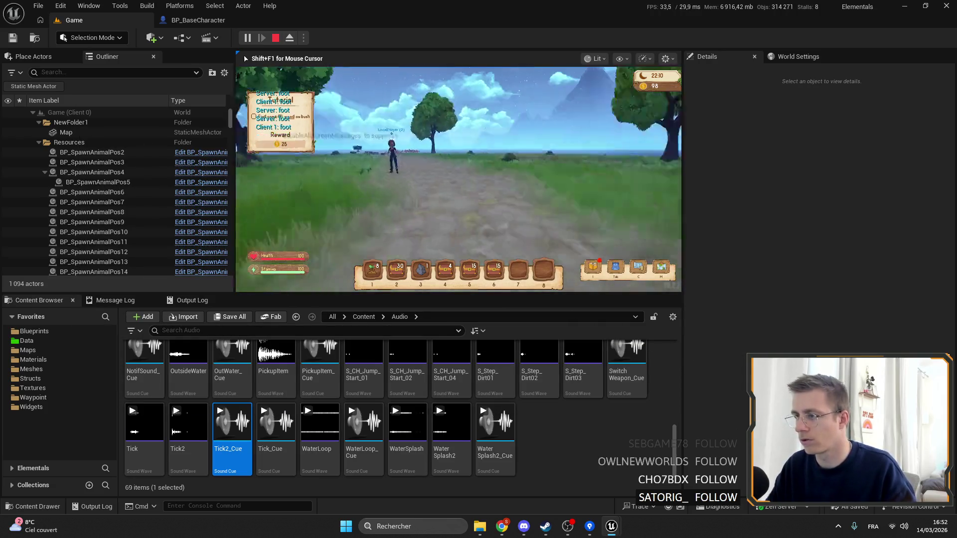
key("w")
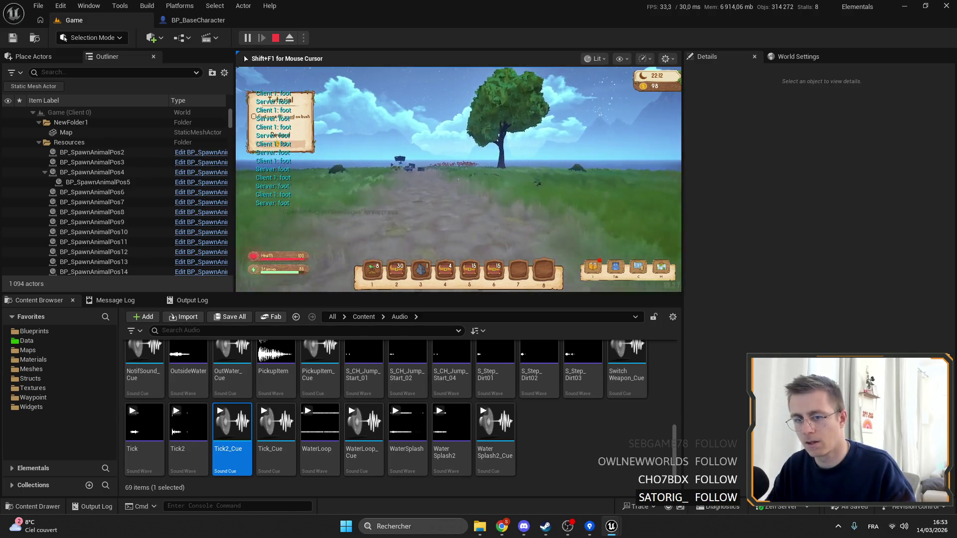
Walk the Client 1 character again, then return to BP_BaseCharacter's DoFootstep graph.
key("alt+Tab")
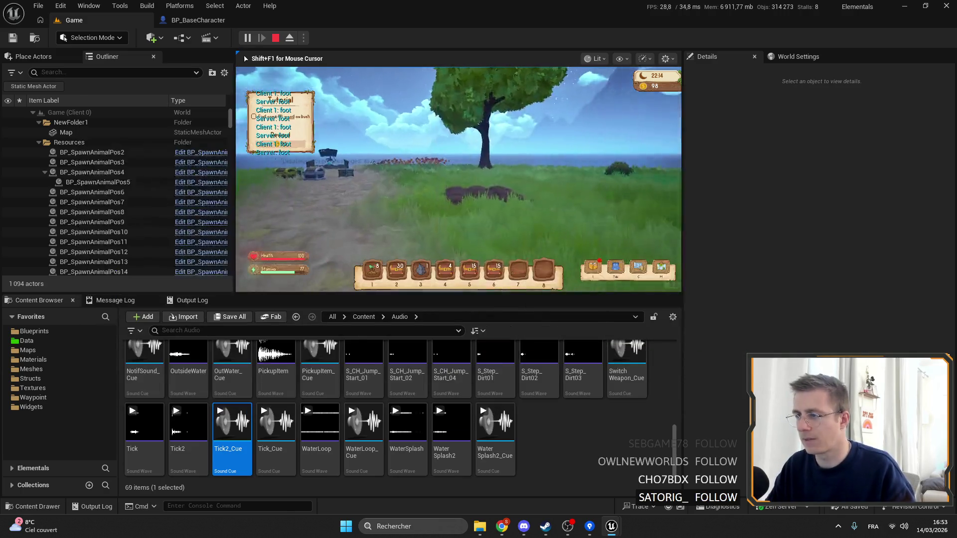
key("alt+Tab")
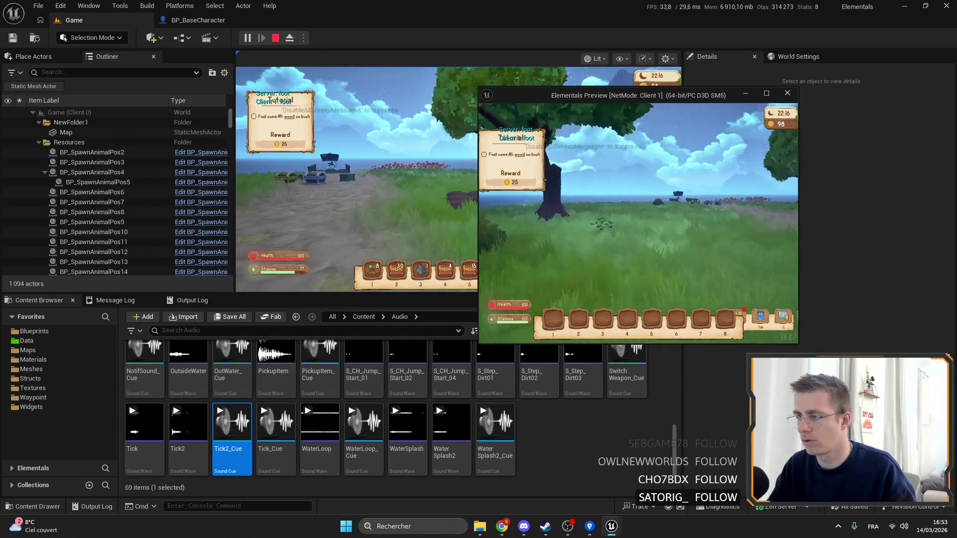
key("w")
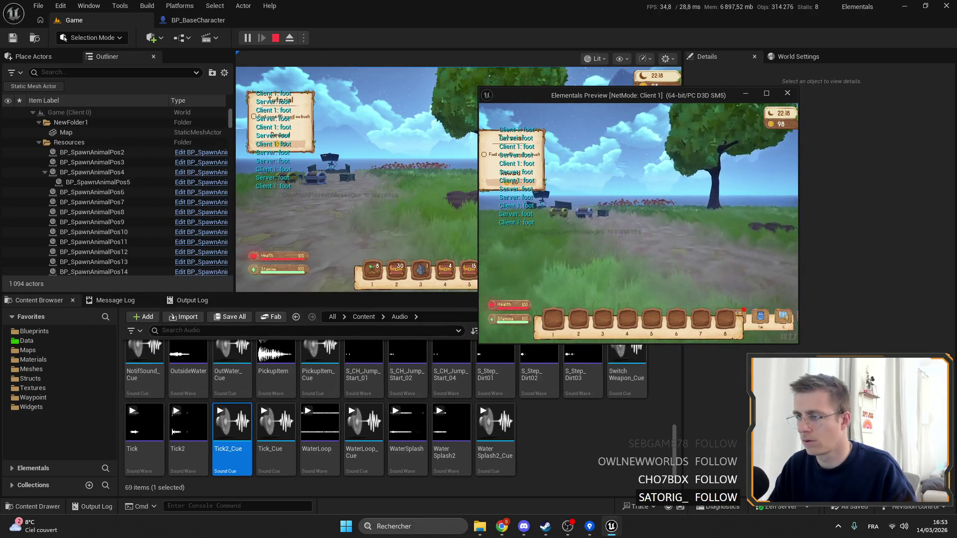
key("alt+Tab")
left_click(648, 159)
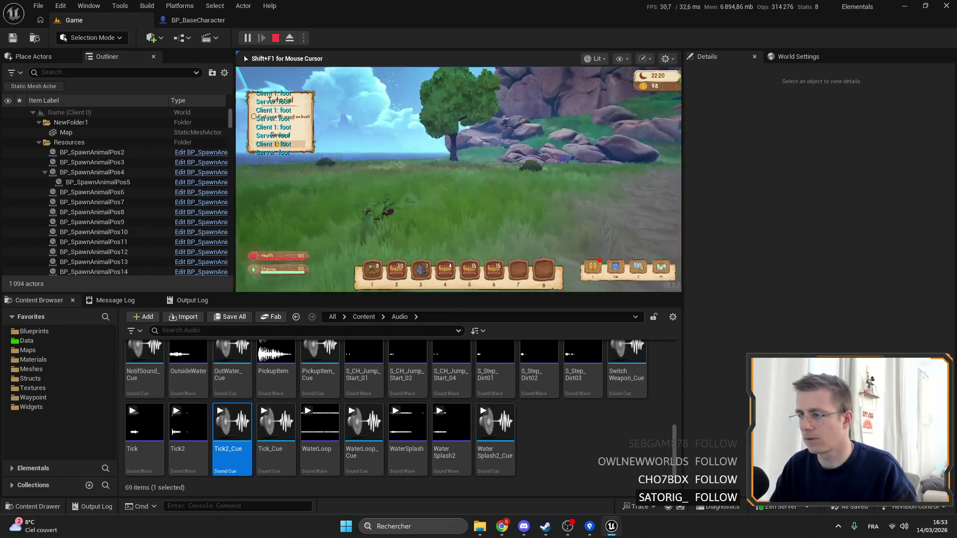
key("w")
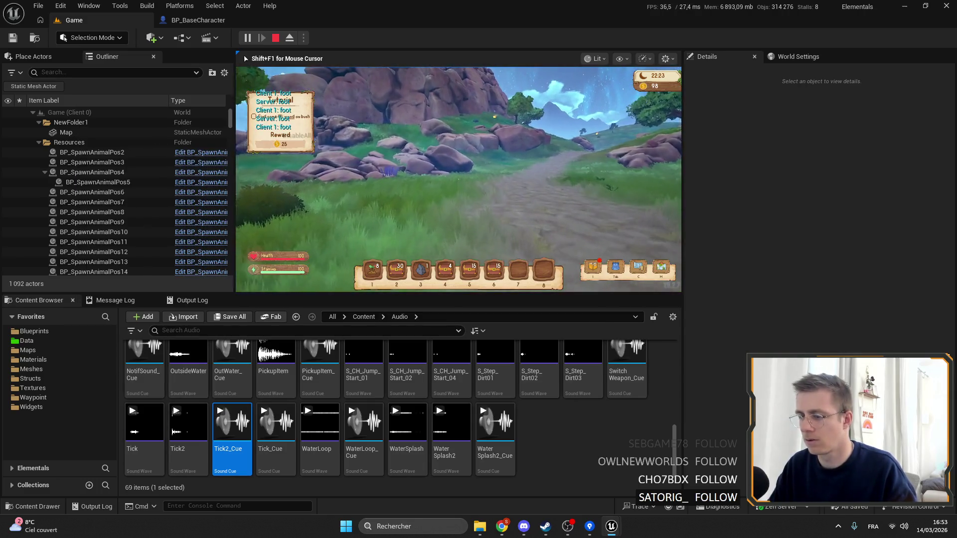
left_click(219, 21)
scroll(439, 139, "down", 3)
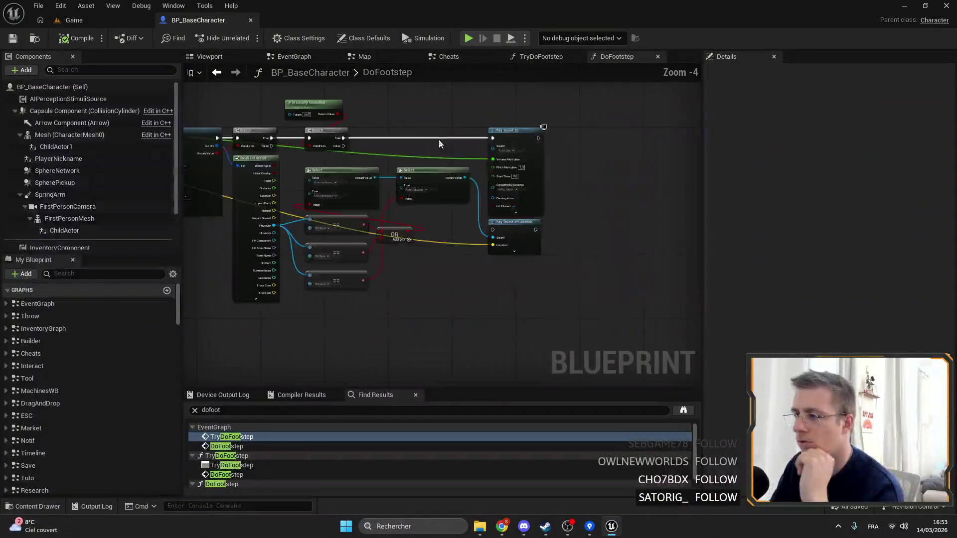
Add a UTC Now node after Play Sound 2D and promote it to variable LastFootstep.
scroll(465, 172, "up", 4)
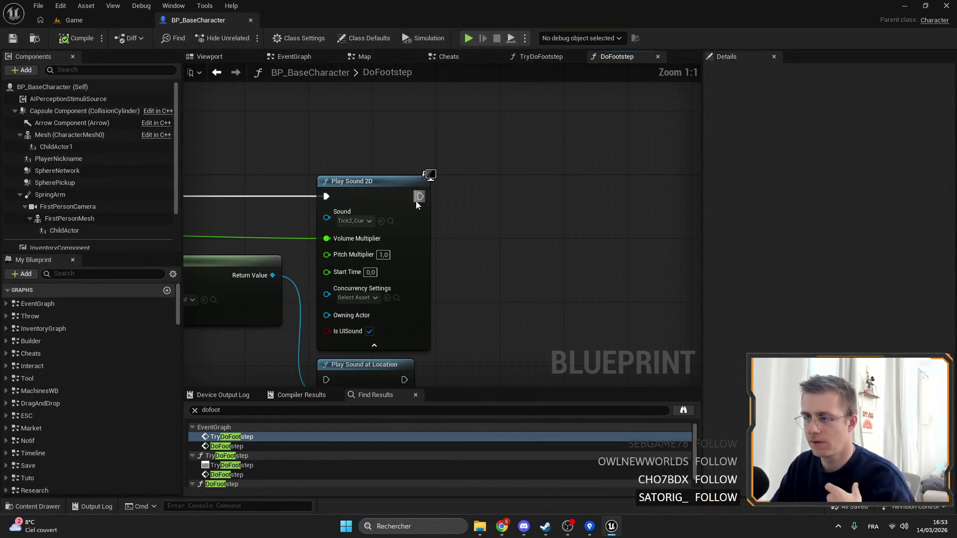
left_click_drag(420, 197, 468, 198)
type("de")
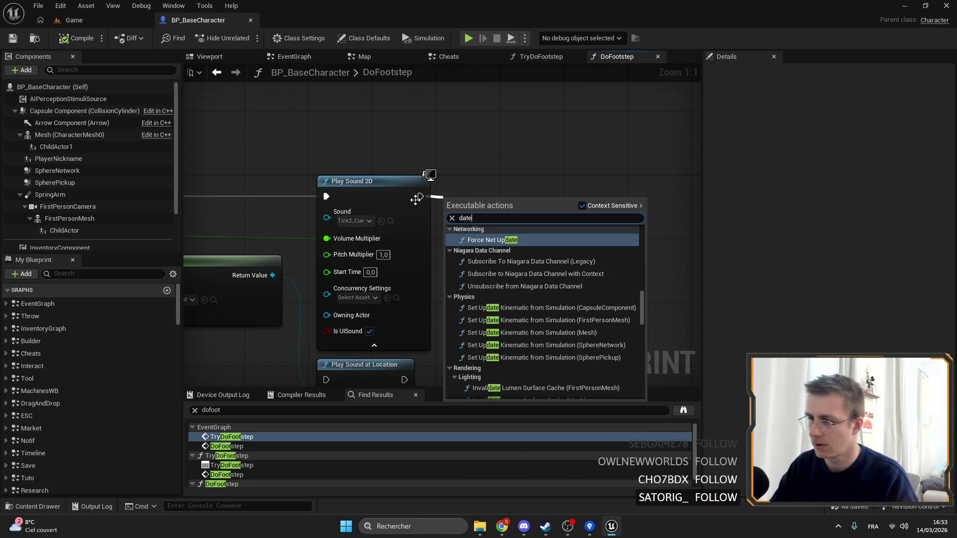
key("Escape")
right_click(506, 204)
type("del")
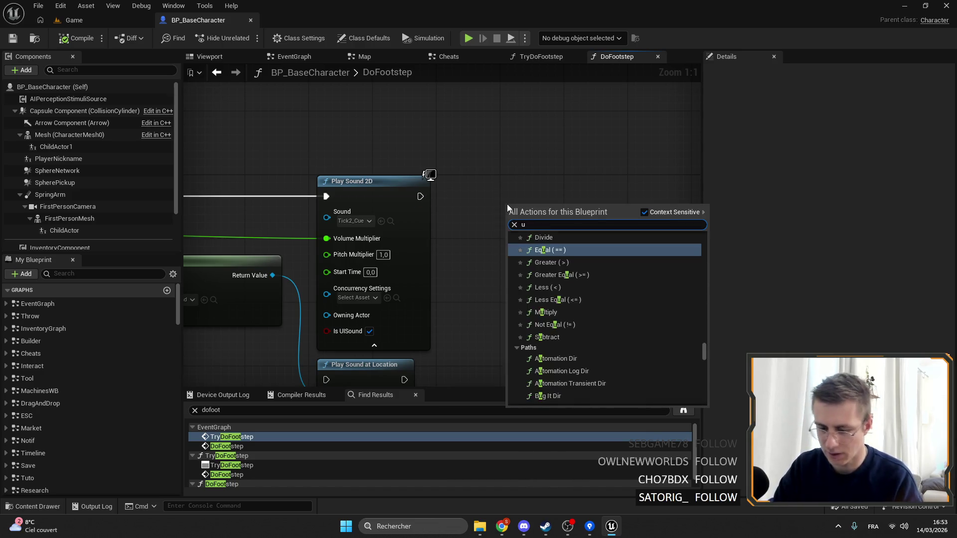
key("Escape")
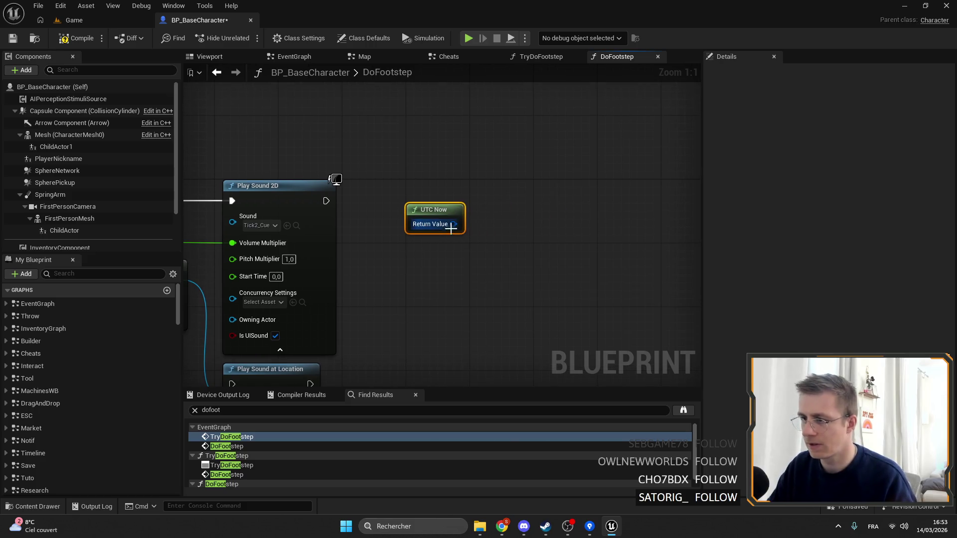
left_click_drag(453, 224, 502, 219)
left_click(567, 294)
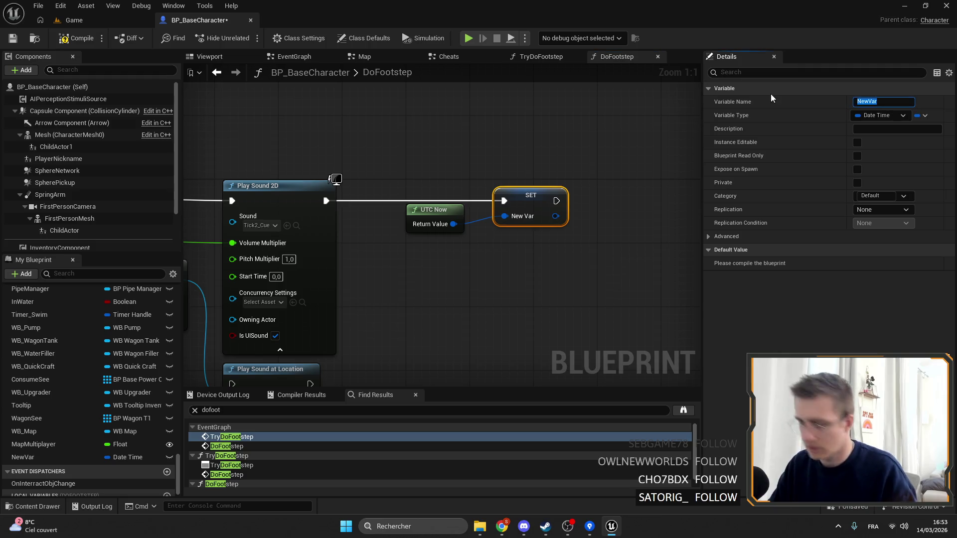
type("LastFo")
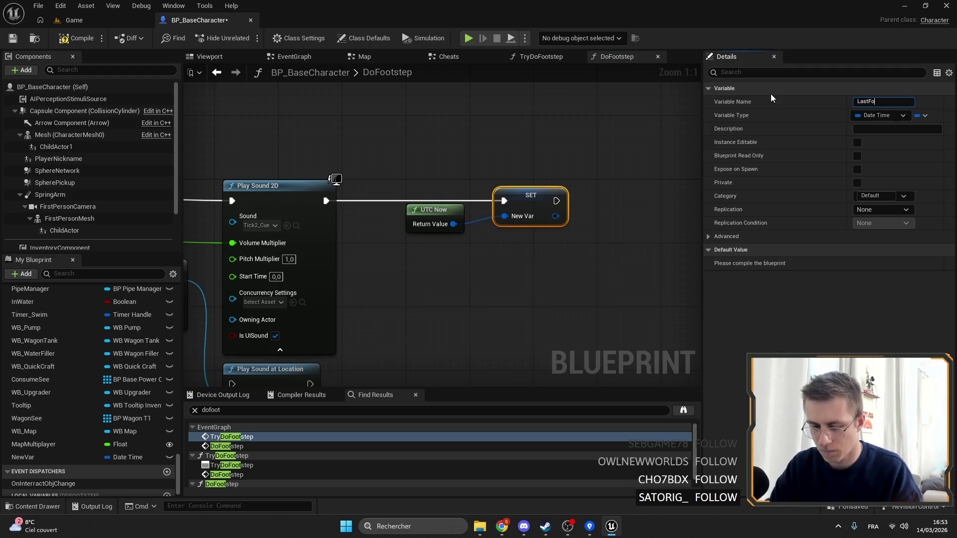
type("otstep")
key("Return")
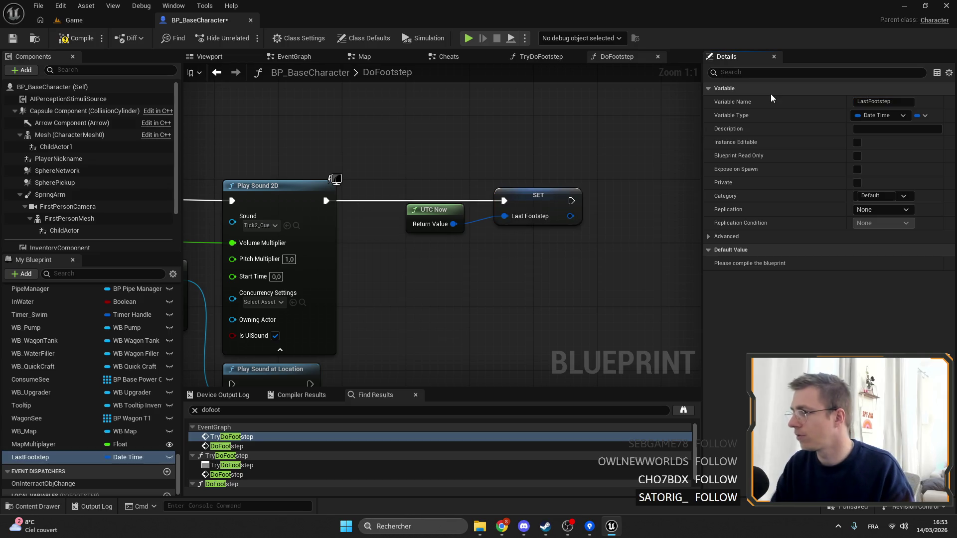
Drag a LastFootstep getter into the graph and arrange it beside UTC Now.
mouse_move(434, 210)
left_mouse_down()
mouse_move(452, 219)
mouse_move(517, 193)
left_mouse_up()
left_click(387, 171)
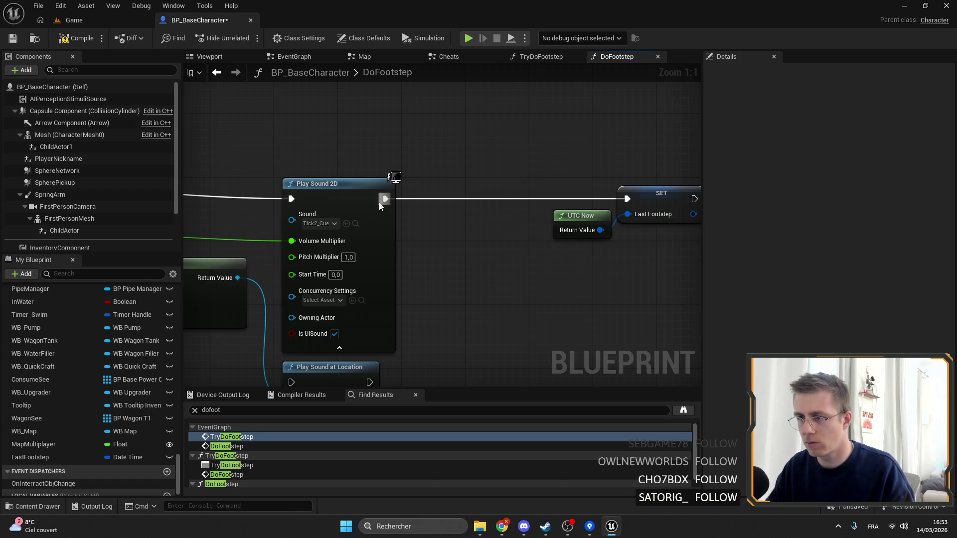
mouse_move(50, 456)
left_mouse_down()
mouse_move(399, 285)
mouse_move(467, 279)
left_mouse_up()
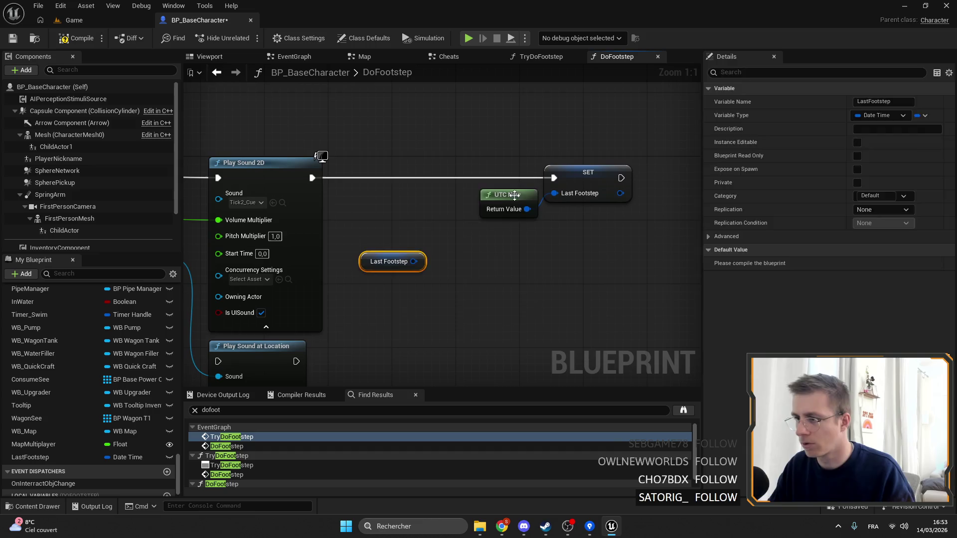
mouse_move(522, 203)
left_mouse_down()
mouse_move(427, 211)
mouse_move(508, 236)
left_mouse_up()
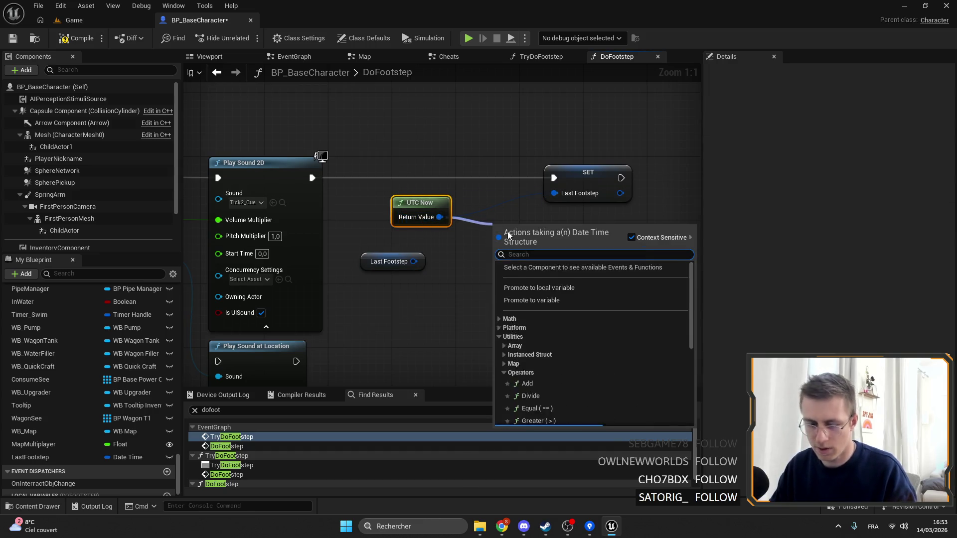
type("-")
Subtract LastFootstep from UTC Now and break the result into a timespan.
key("Return")
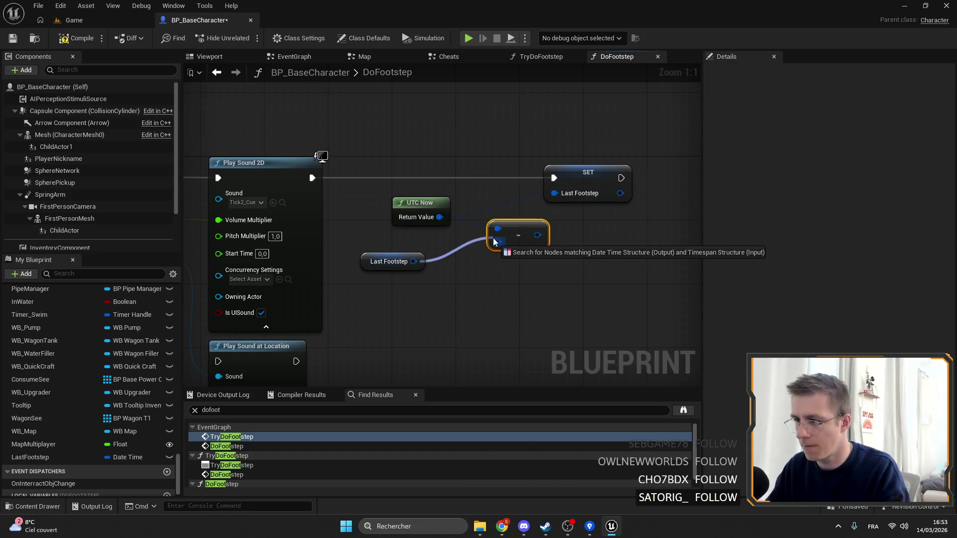
left_click_drag(466, 252, 466, 252)
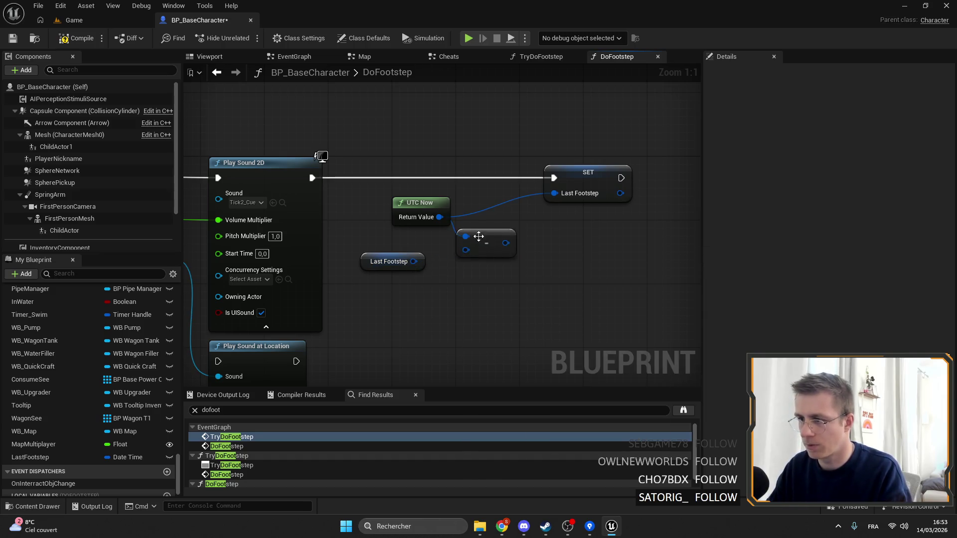
left_click_drag(441, 223, 471, 226)
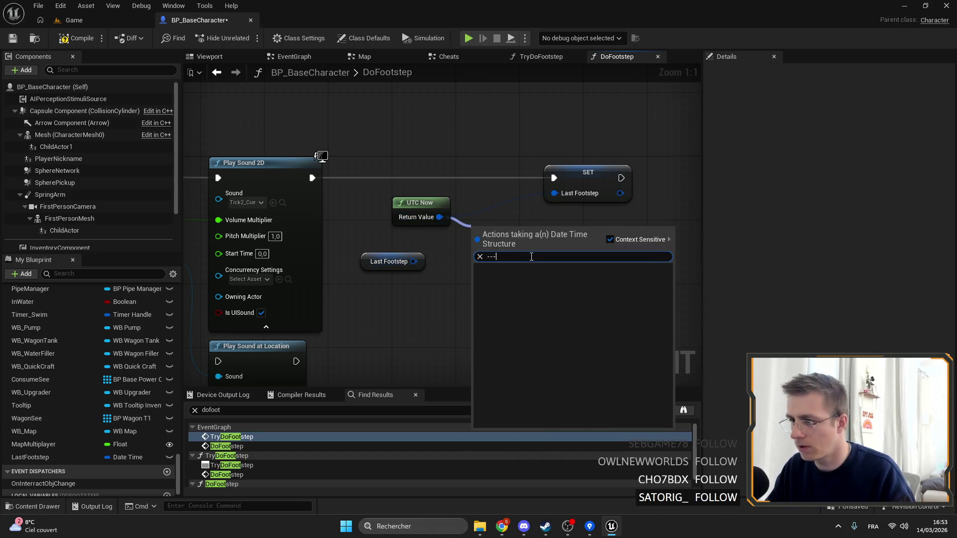
left_click(566, 298)
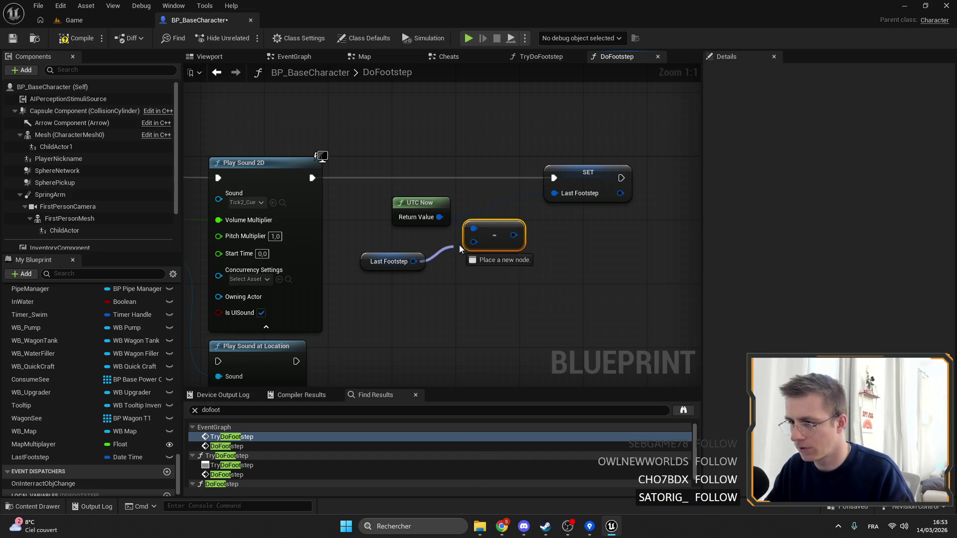
mouse_move(493, 236)
left_mouse_down()
mouse_move(483, 252)
mouse_move(496, 256)
left_mouse_up()
key("Escape")
mouse_move(560, 262)
left_mouse_down()
mouse_move(463, 298)
mouse_move(530, 294)
mouse_move(567, 317)
left_mouse_up()
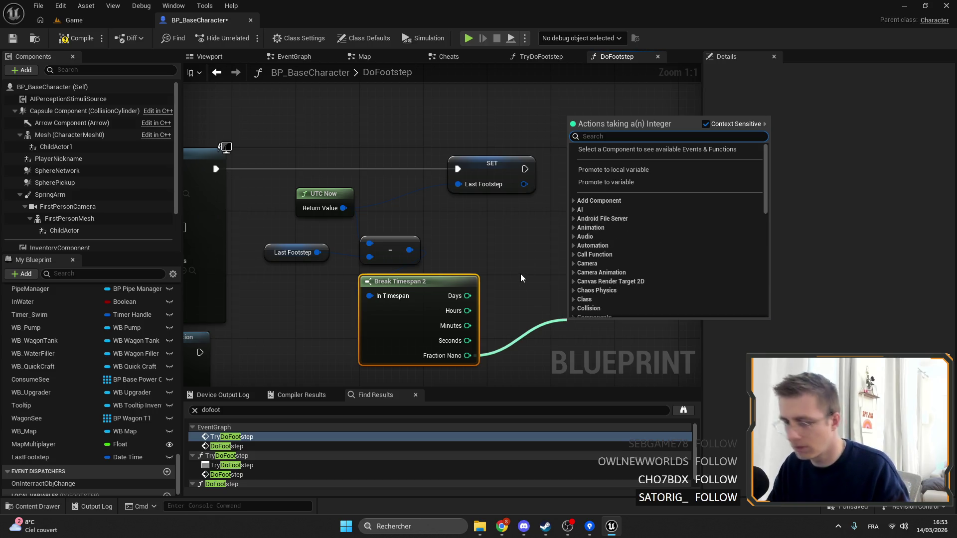
left_click(518, 274)
Insert a Print String of Fraction Nano before the SET node, tidy the nodes, and save.
mouse_move(216, 169)
left_mouse_down()
mouse_move(289, 160)
mouse_move(329, 128)
left_mouse_up()
type("print")
key("Return")
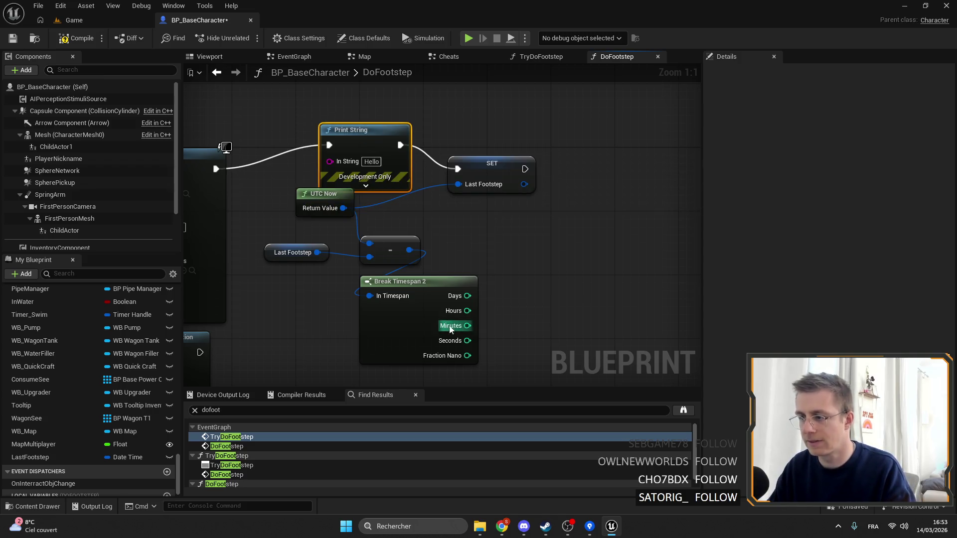
left_click_drag(466, 355, 469, 361)
left_click_drag(355, 168, 355, 168)
left_click(379, 147)
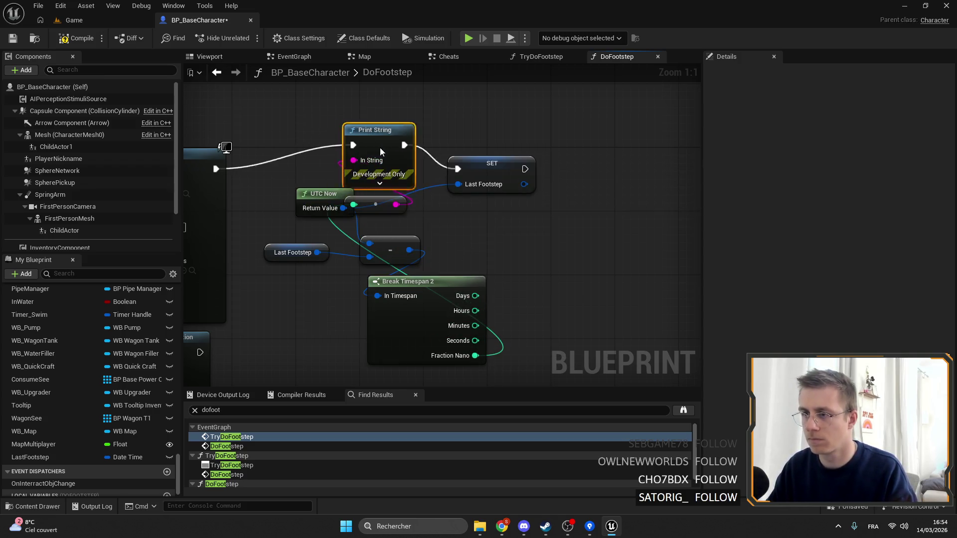
left_click_drag(507, 172, 578, 174)
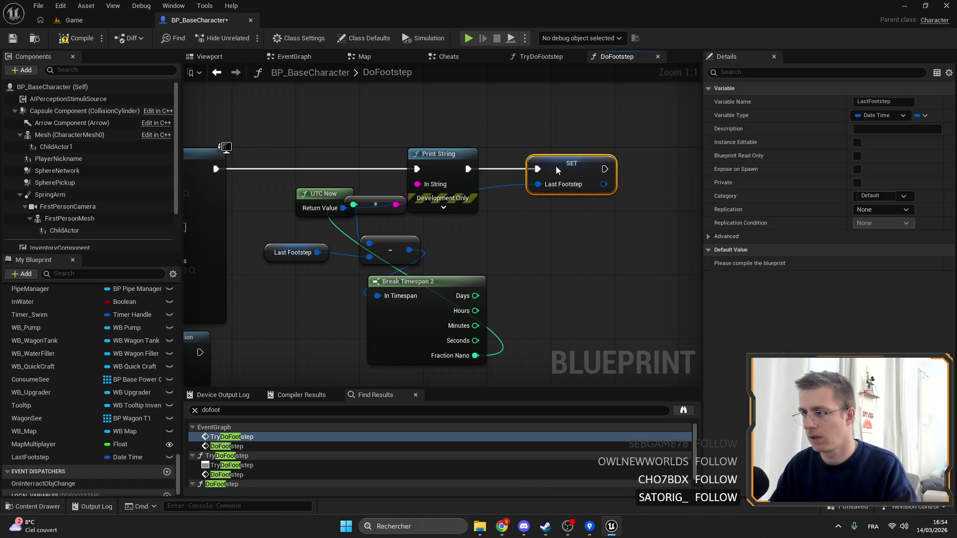
left_click_drag(377, 202, 456, 235)
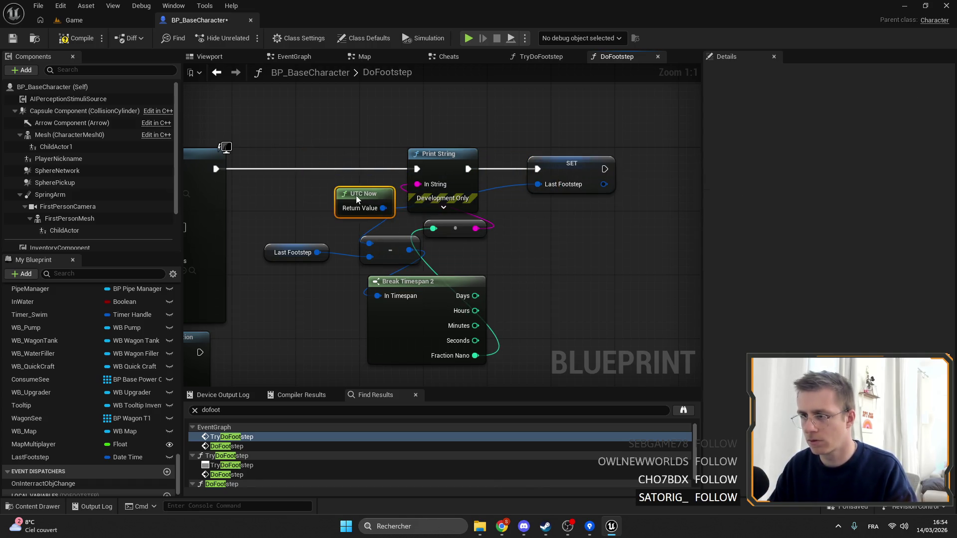
left_click(13, 43)
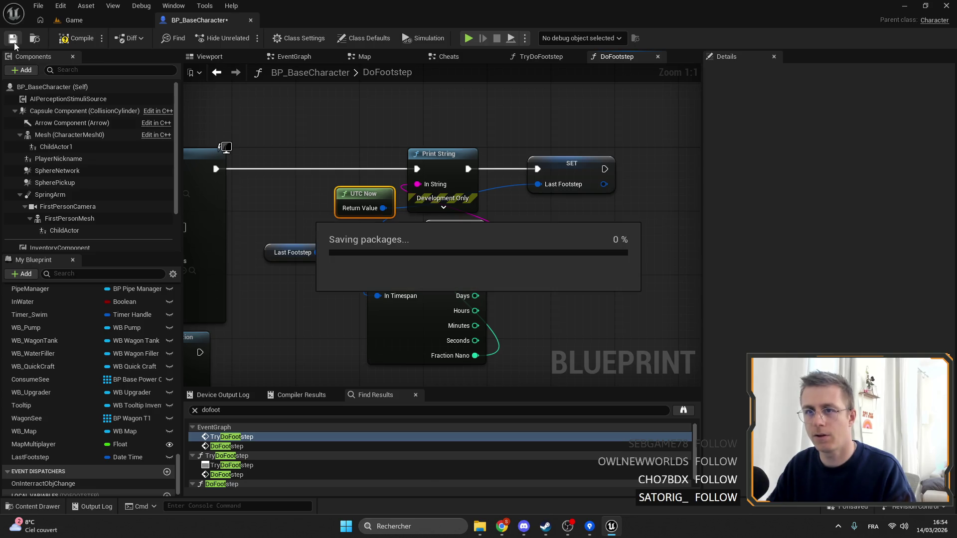
Compile BP_BaseCharacter with F7 and return to the Game level editor.
mouse_move(254, 141)
left_mouse_down()
mouse_move(422, 174)
mouse_move(375, 168)
left_mouse_up()
scroll(324, 159, "down", 1)
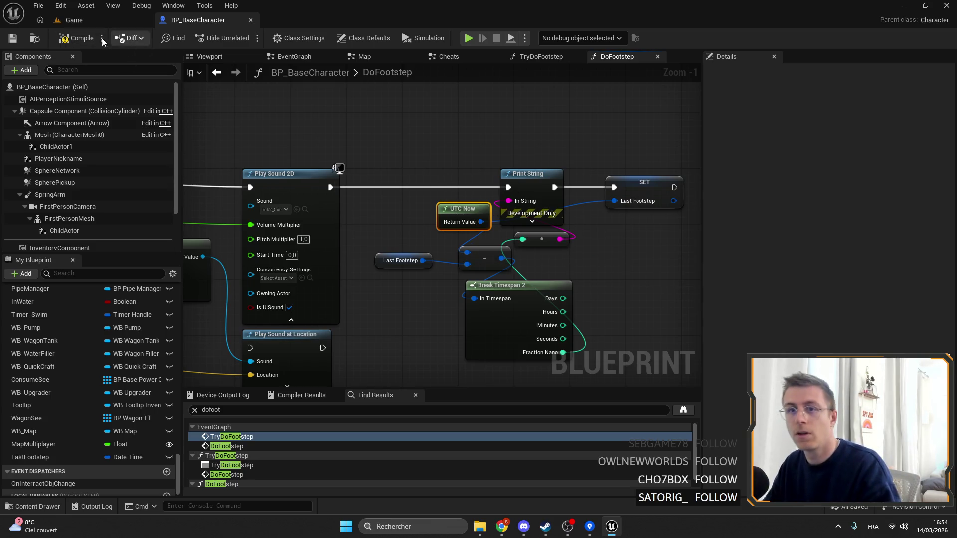
key("F7")
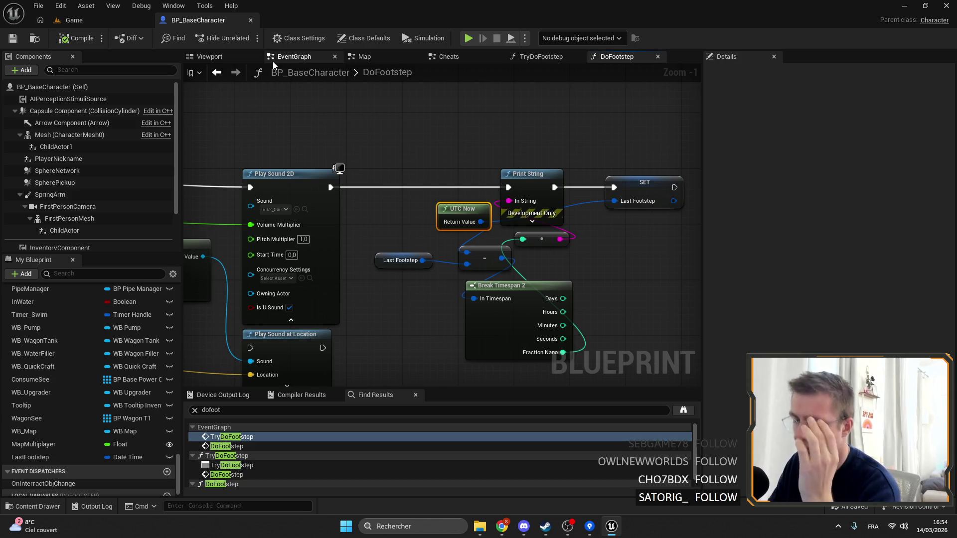
left_click(85, 23)
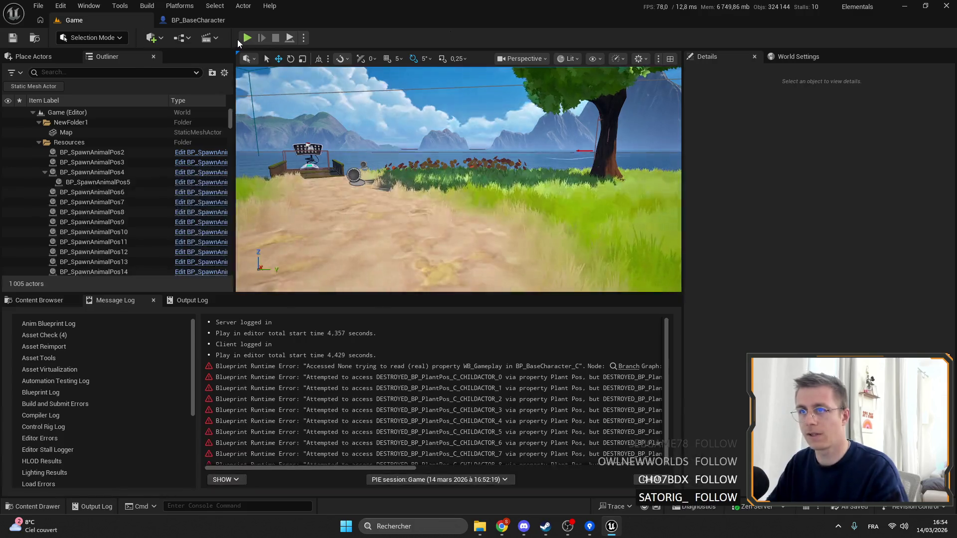
Start a play-in-editor session, pick a chest in the hotbar and walk to trigger footstep prints.
left_click(247, 38)
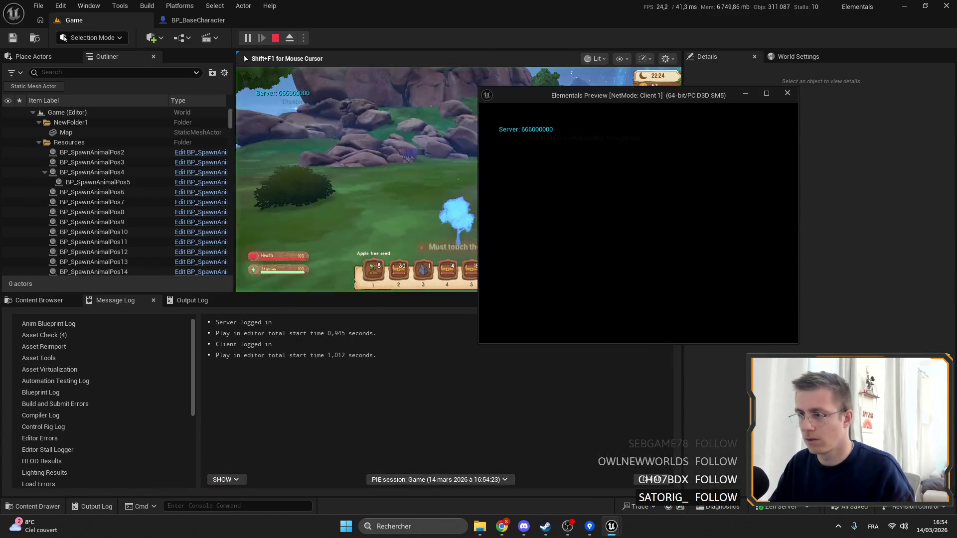
key("2")
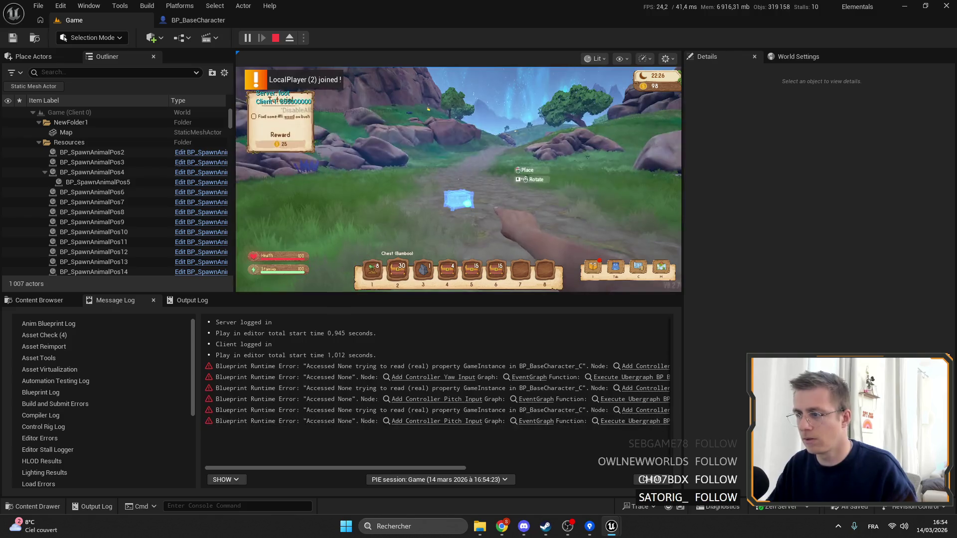
key("alt+Tab")
key("alt+Tab")
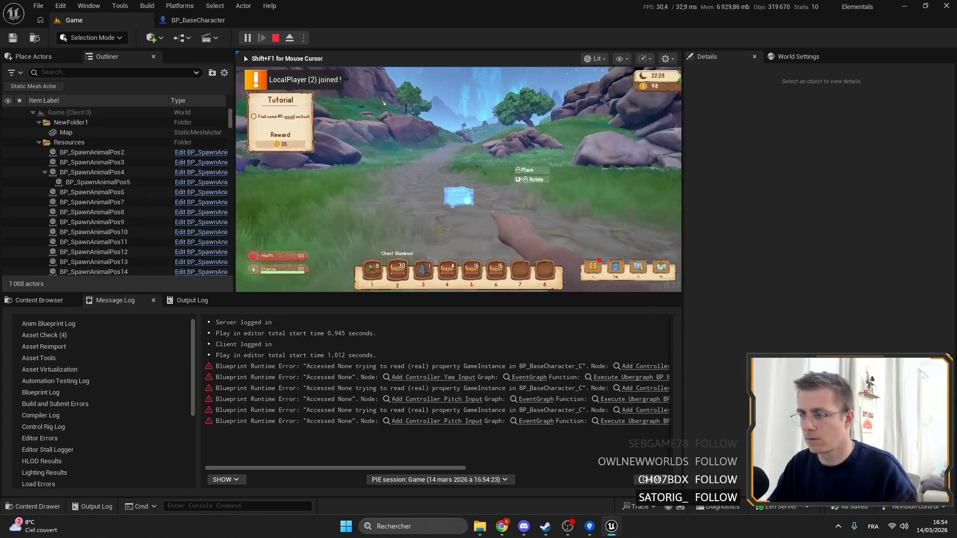
key("7")
key("w")
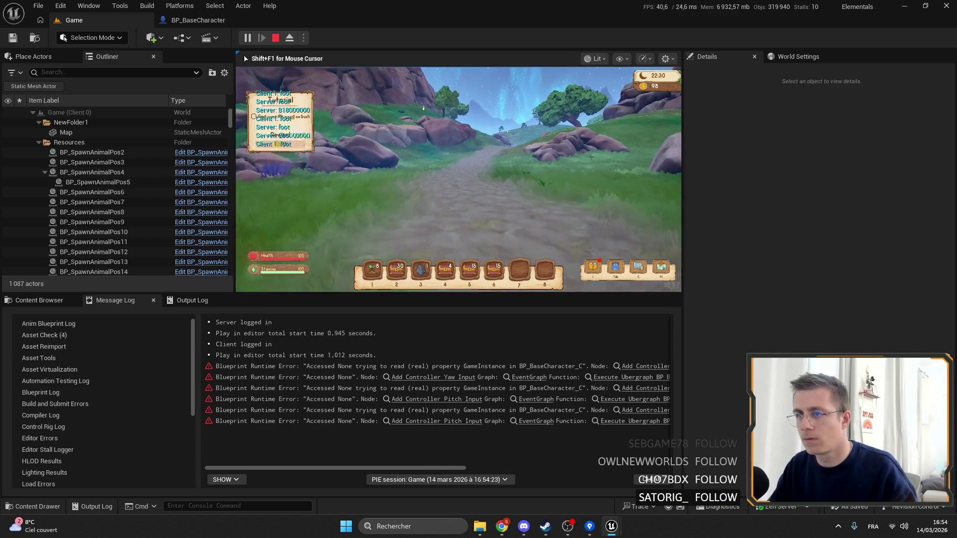
key("w")
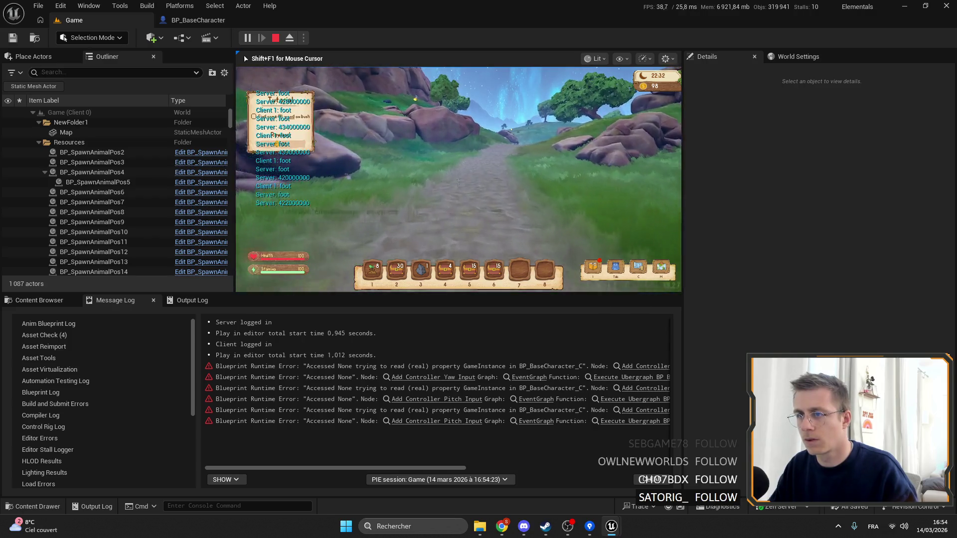
key("w")
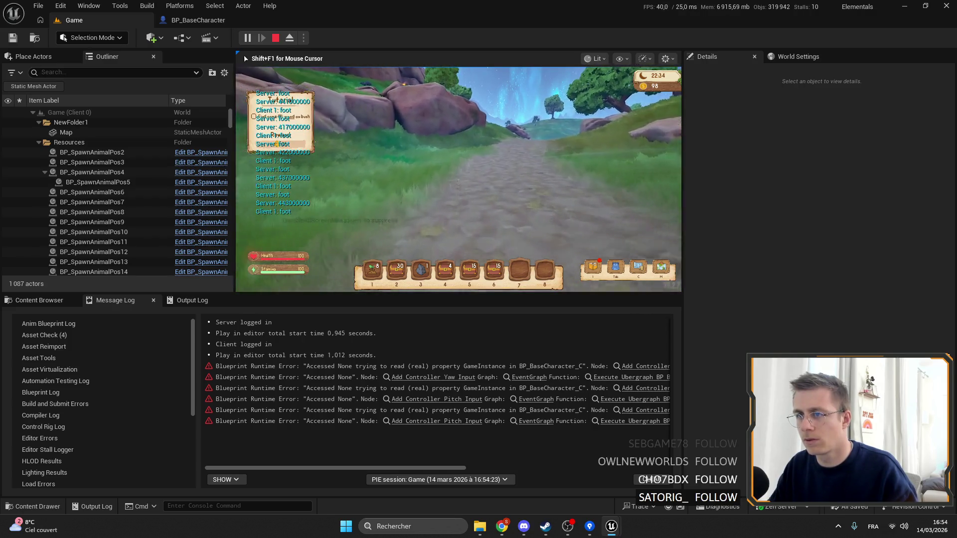
key("w")
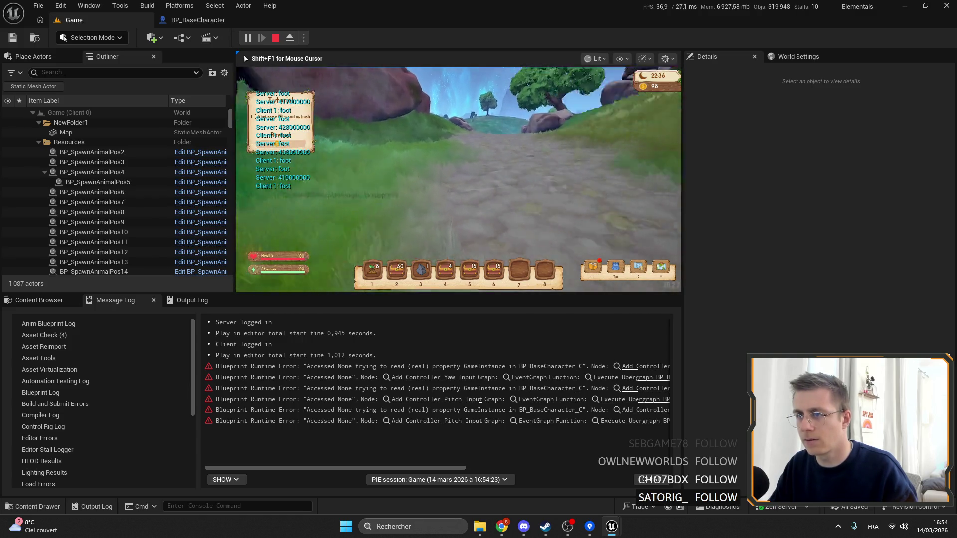
key("w")
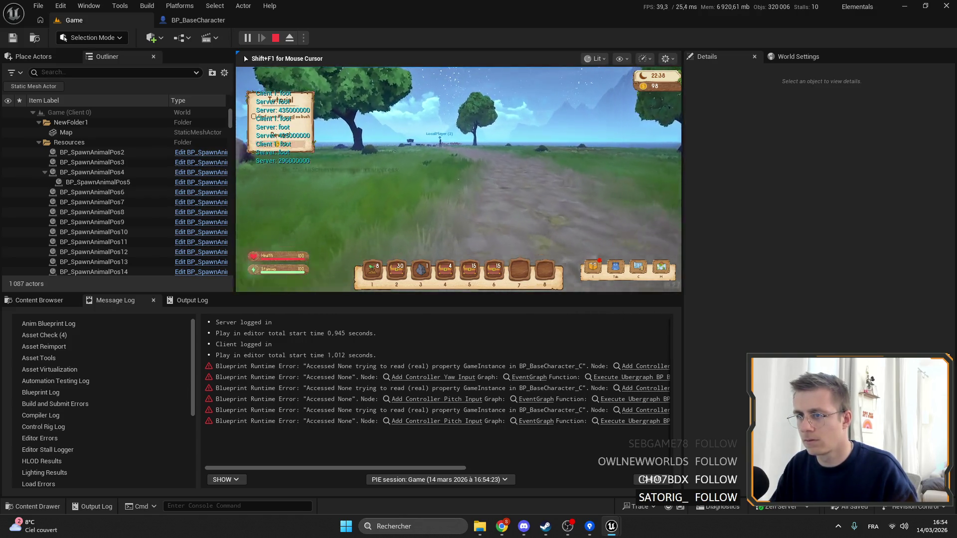
key("w")
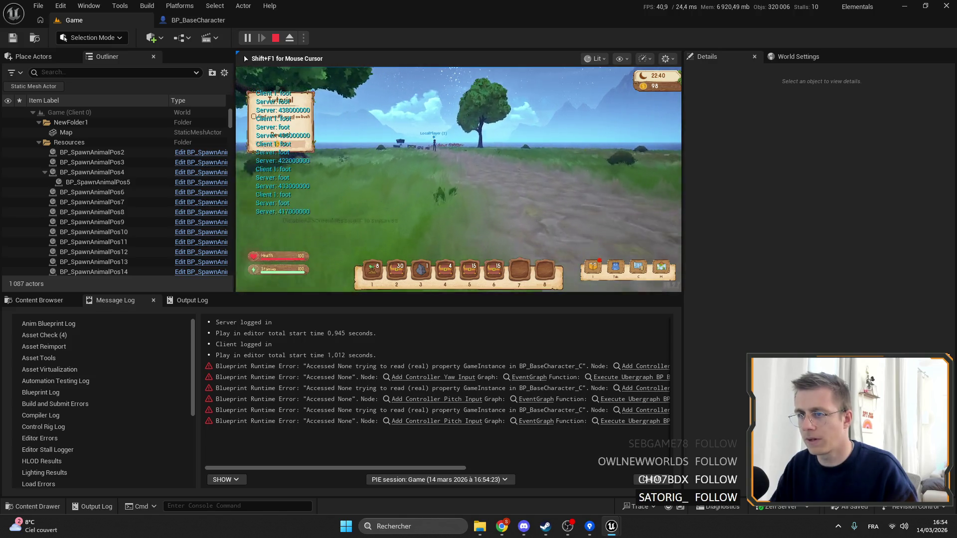
Check the Client 1 window, walk toward the chests, then return to BP_BaseCharacter's DoFootstep graph.
key("alt+Tab")
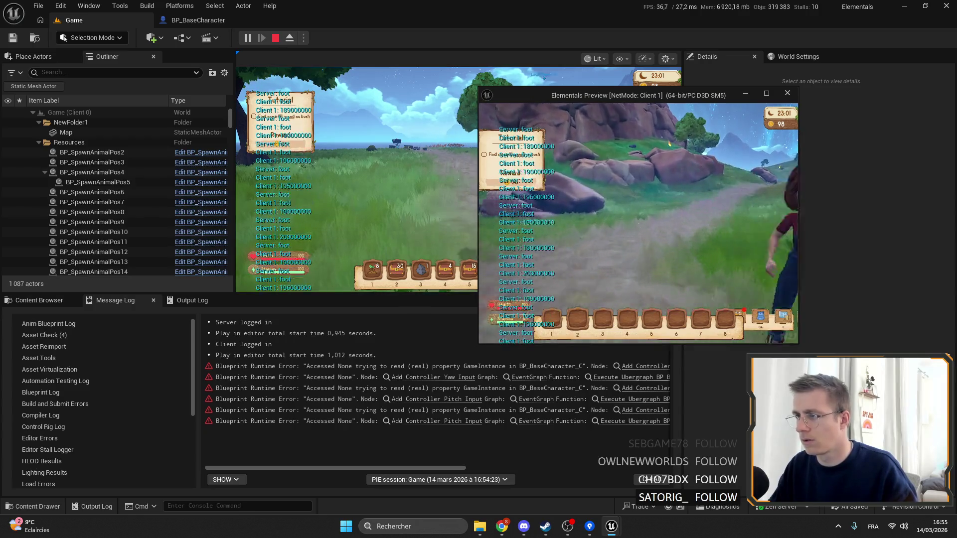
key("alt+Tab")
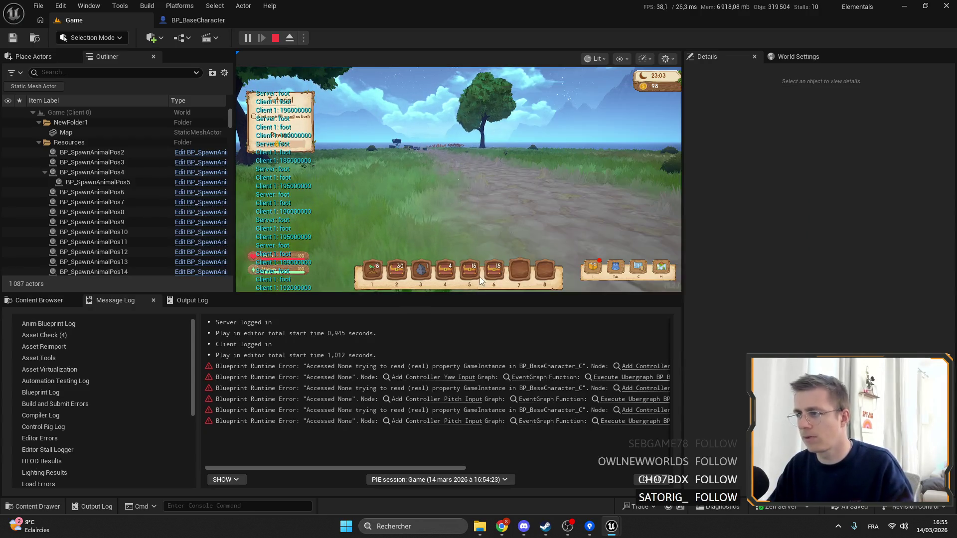
left_click(481, 280)
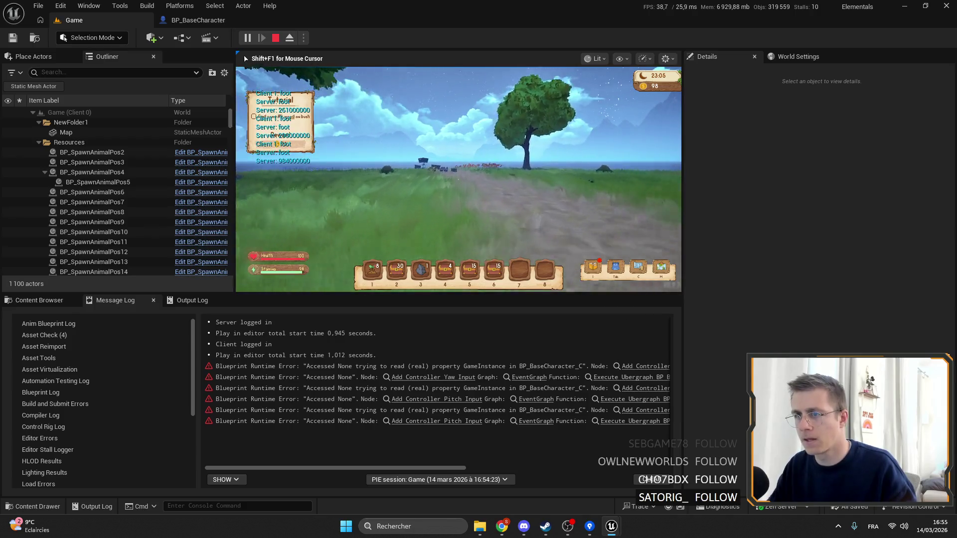
key("w")
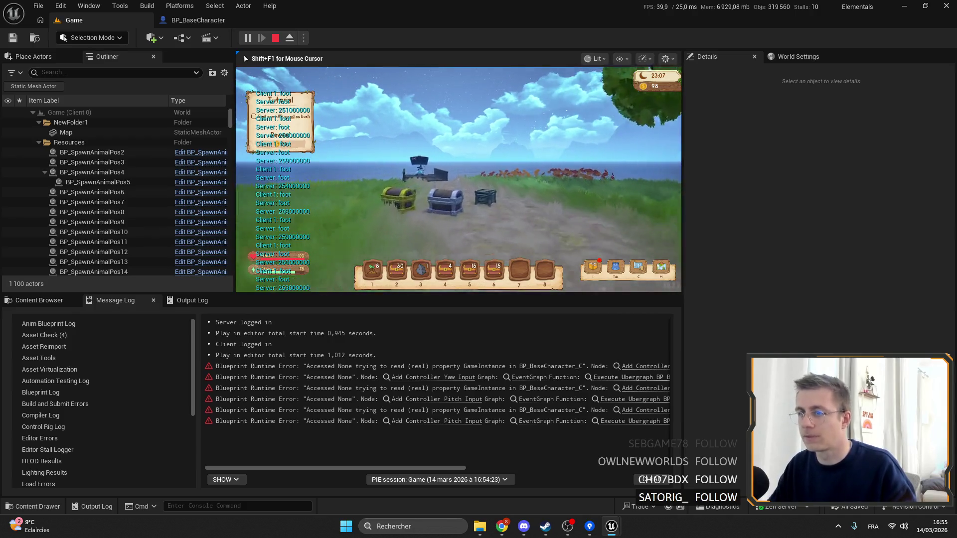
key("w")
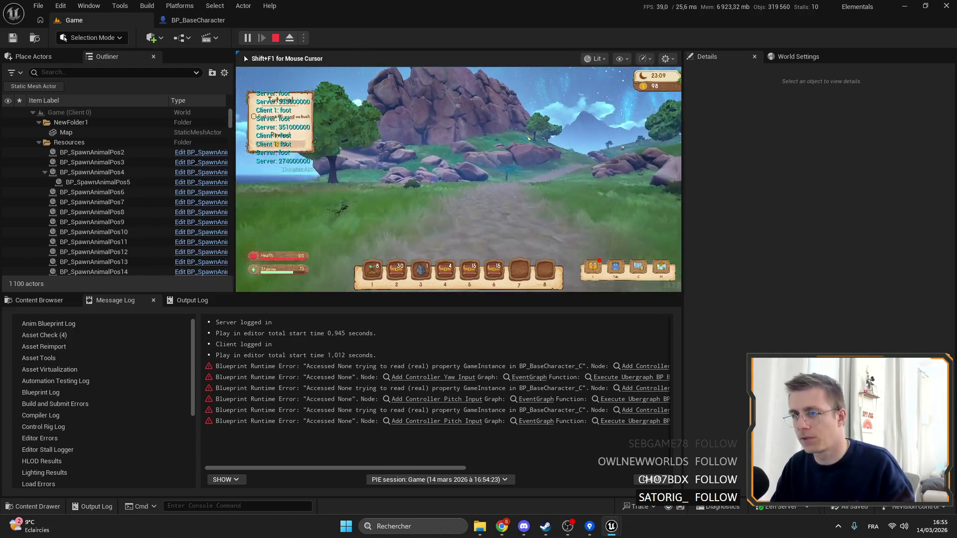
key("w")
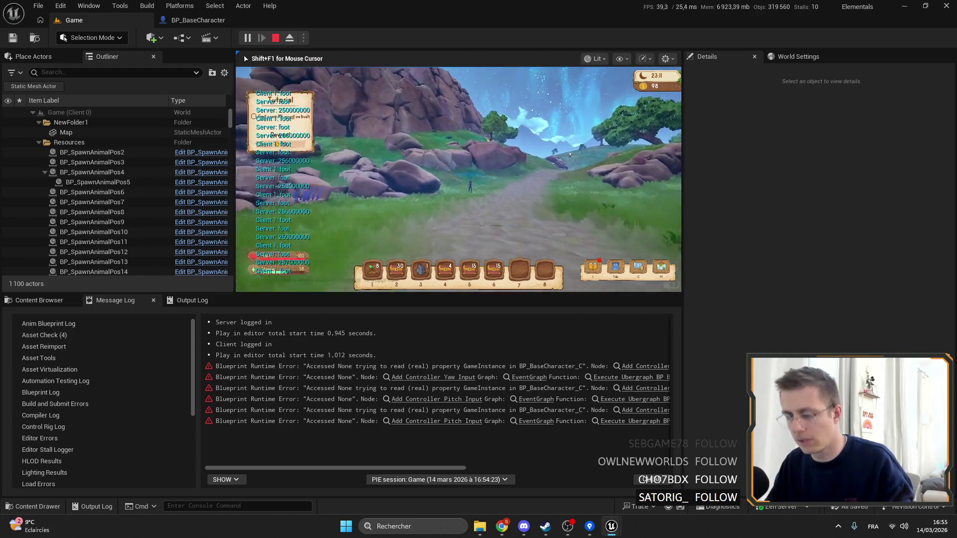
key("F11")
key("F11")
key("shift+F1")
left_click(190, 23)
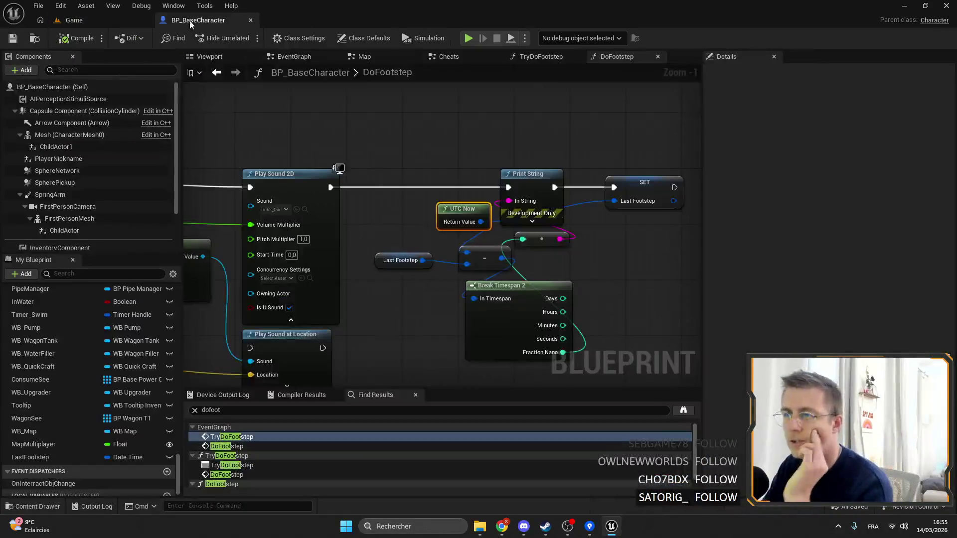
Open the TryDoFootstep function graph from the search results.
scroll(495, 157, "down", 4)
scroll(510, 132, "up", 3)
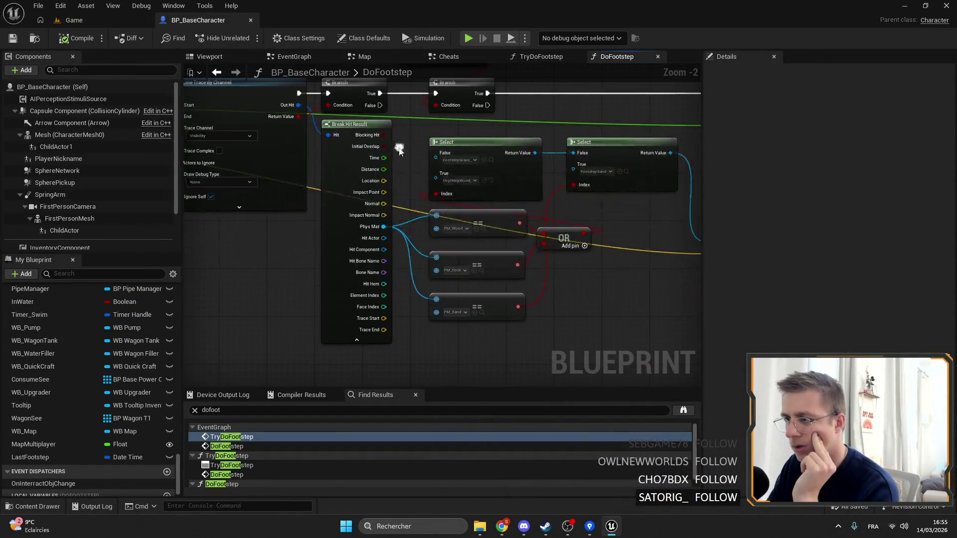
scroll(503, 84, "up", 1)
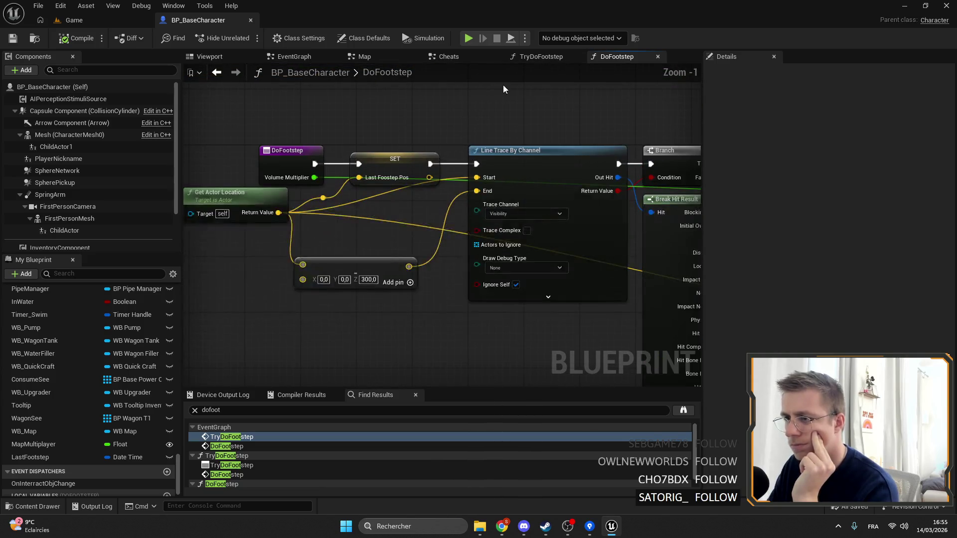
scroll(569, 151, "down", 3)
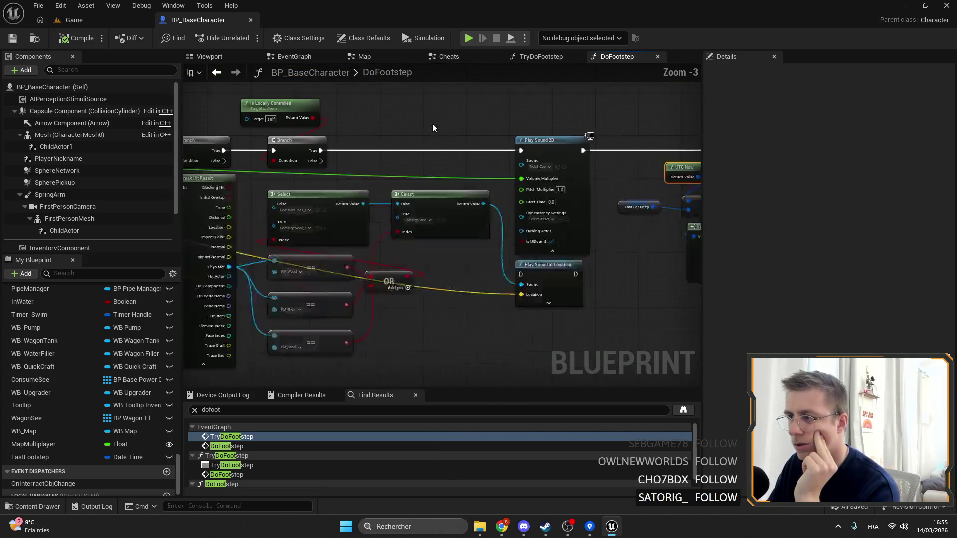
double_click(239, 446)
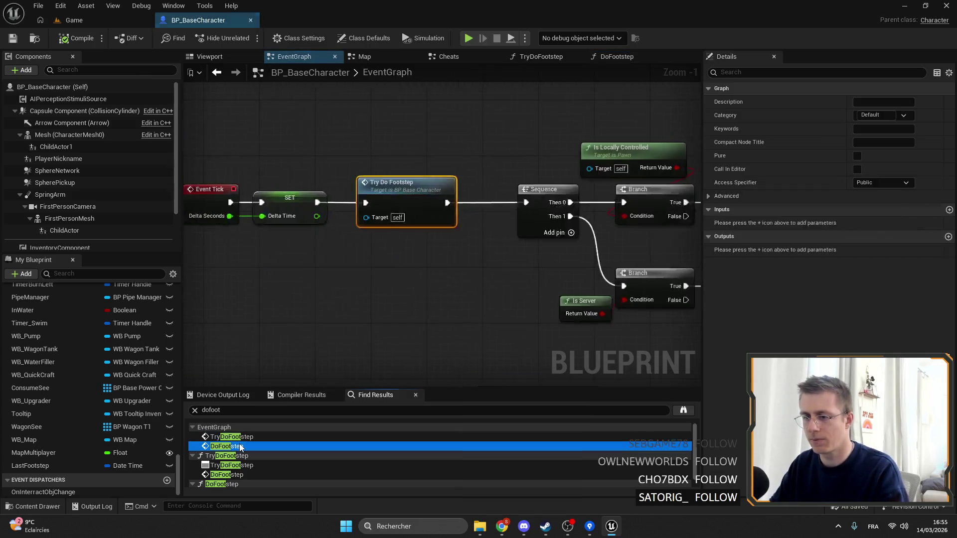
double_click(250, 437)
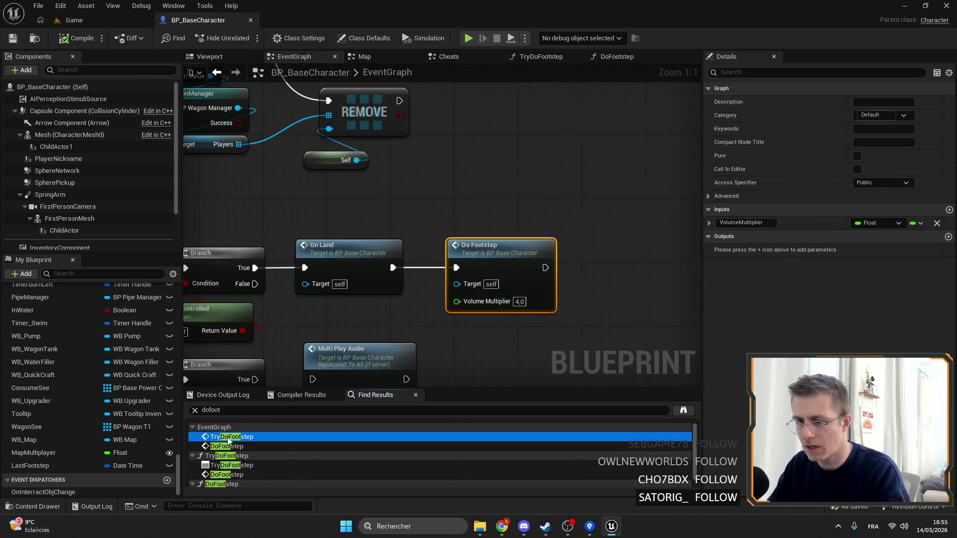
scroll(586, 134, "down", 2)
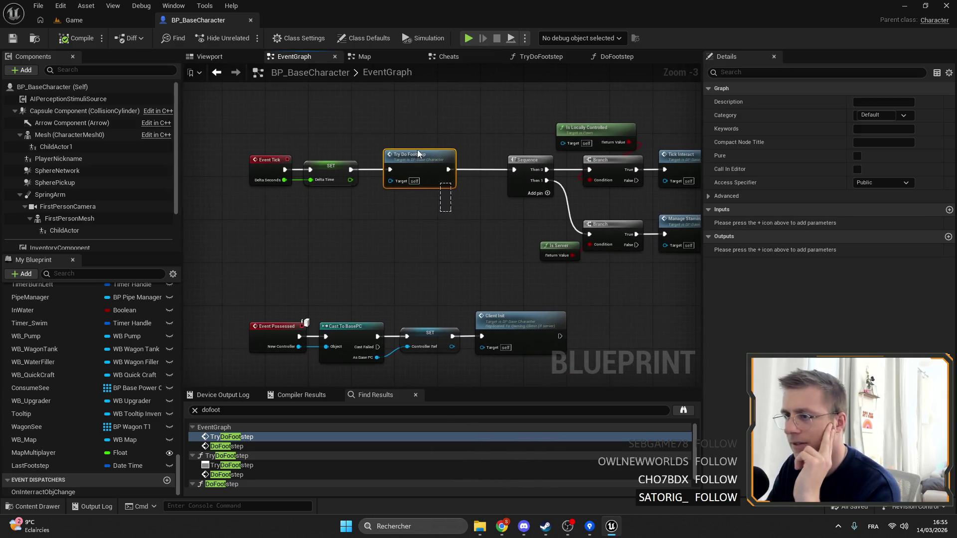
double_click(449, 161)
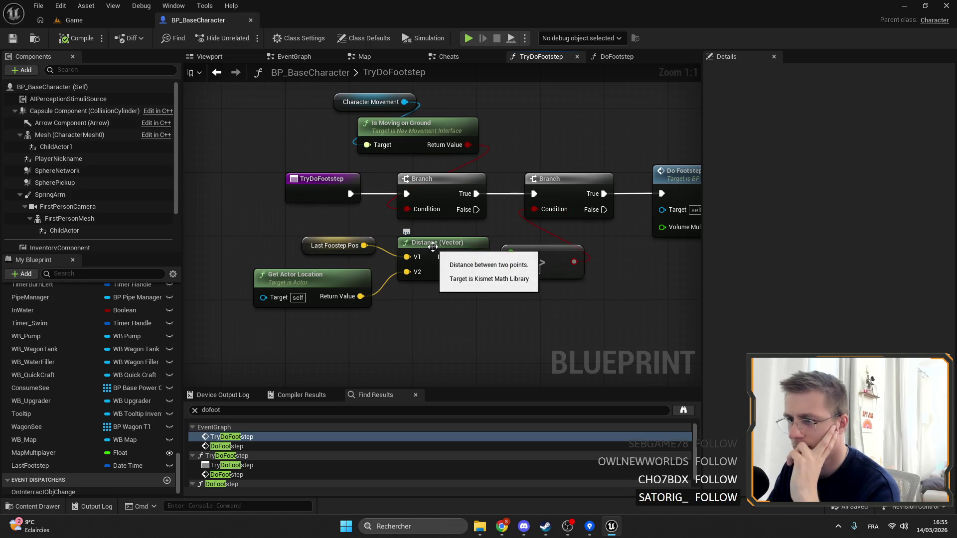
left_click(380, 281)
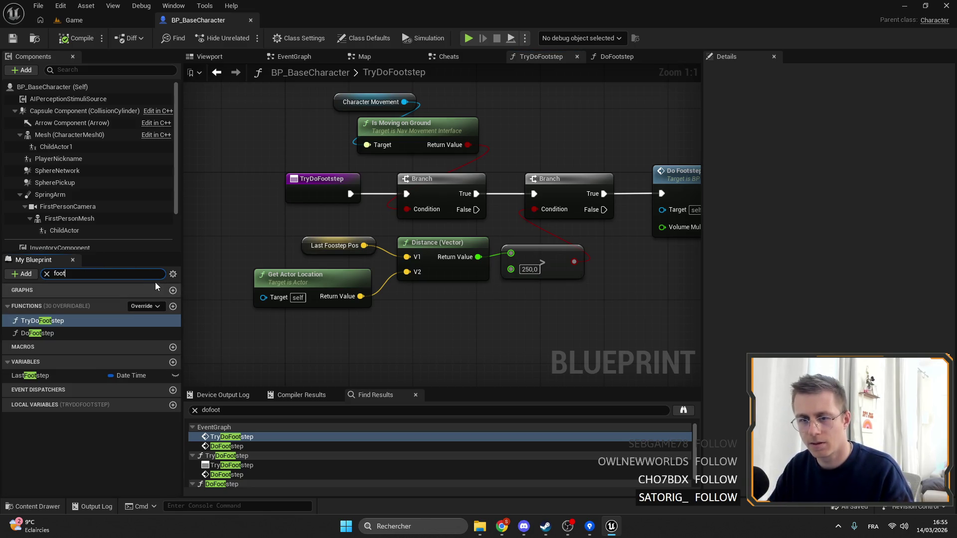
left_click_drag(529, 299, 495, 289)
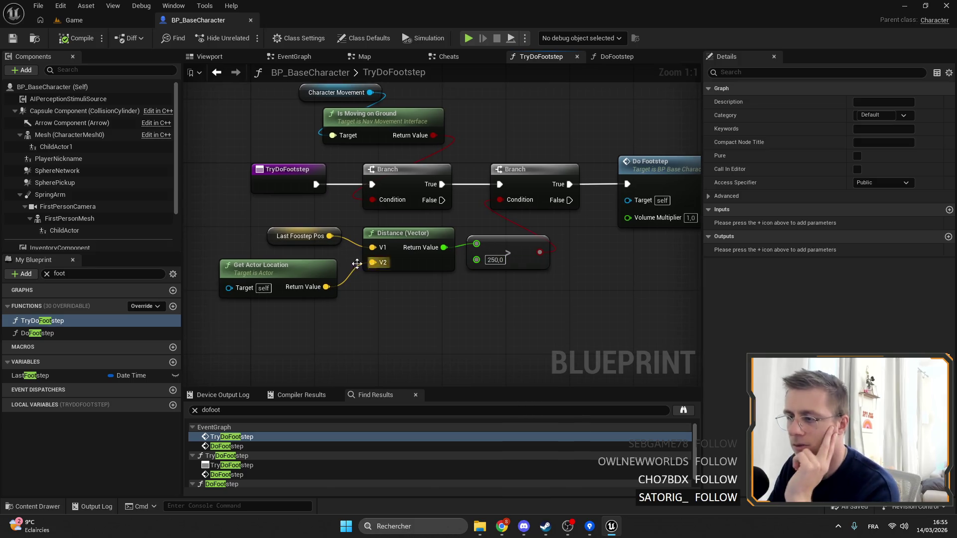
Clear the 'foot' search filter, save BP_BaseCharacter and select the Character Movement component.
key("BackSpace")
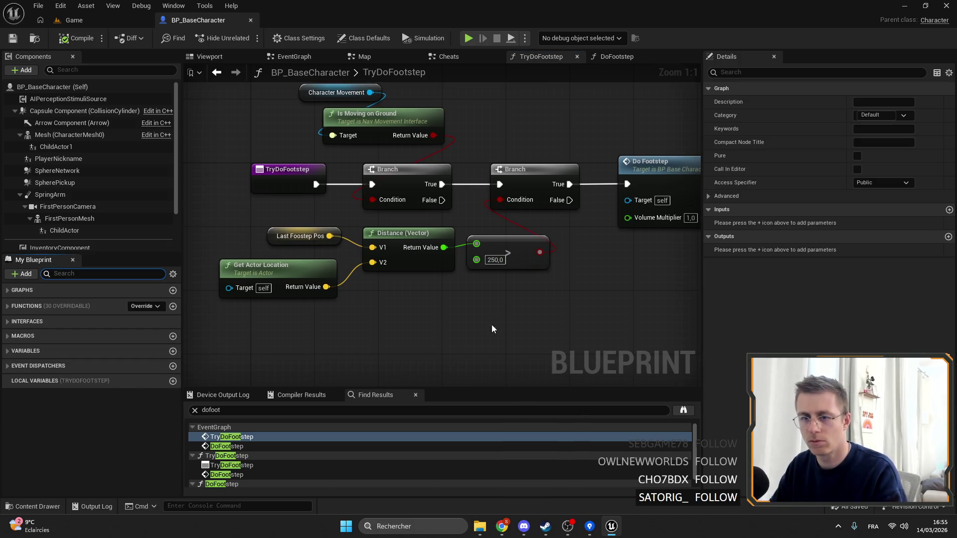
left_click_drag(475, 303, 417, 292)
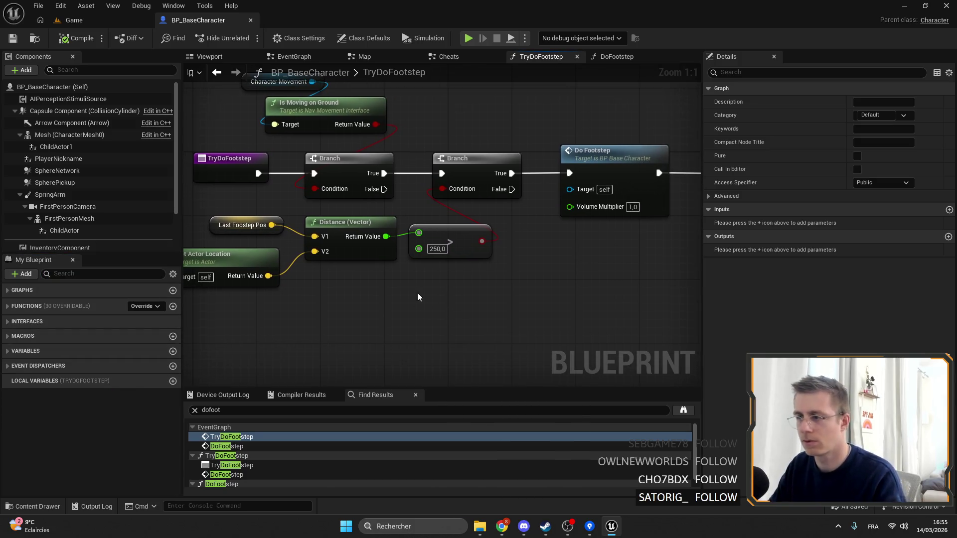
left_click(12, 38)
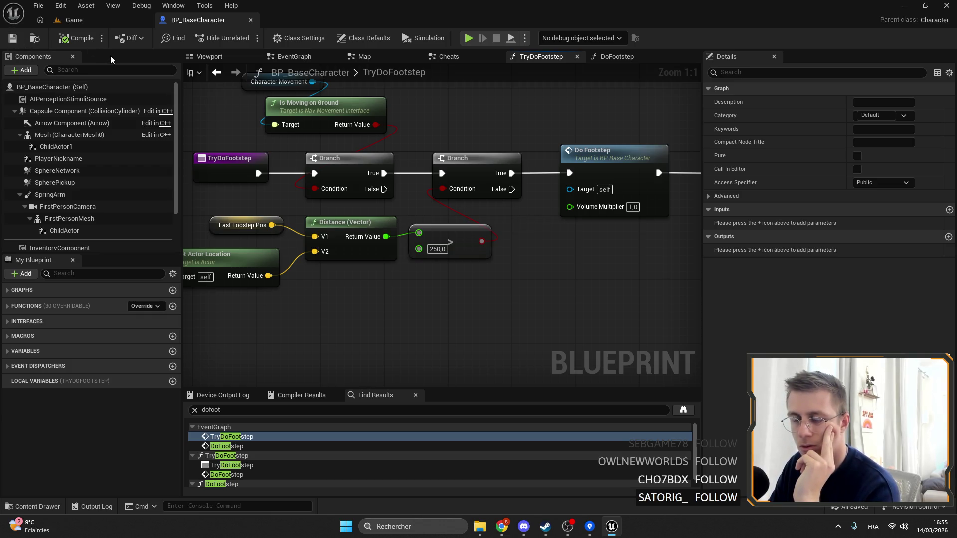
scroll(100, 184, "down", 1)
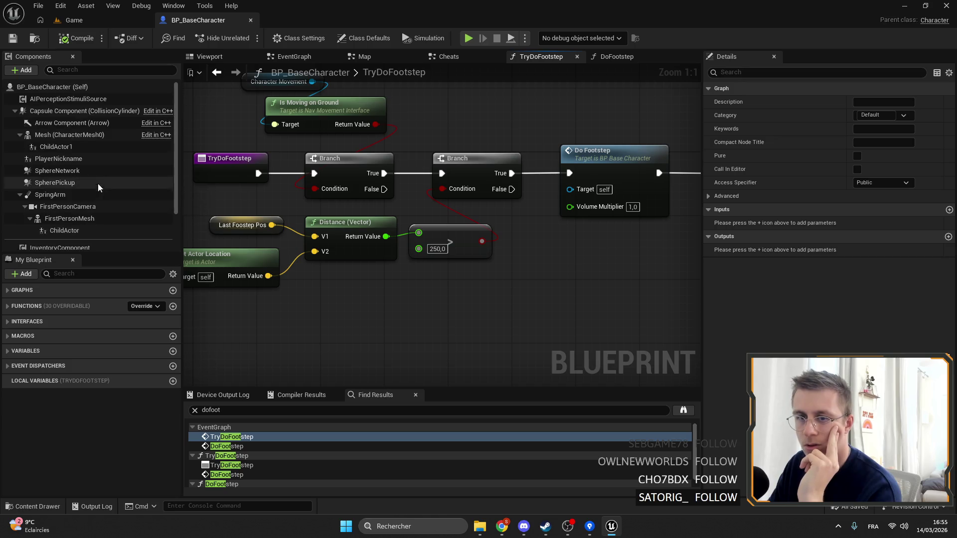
scroll(97, 244, "down", 3)
left_click(64, 223)
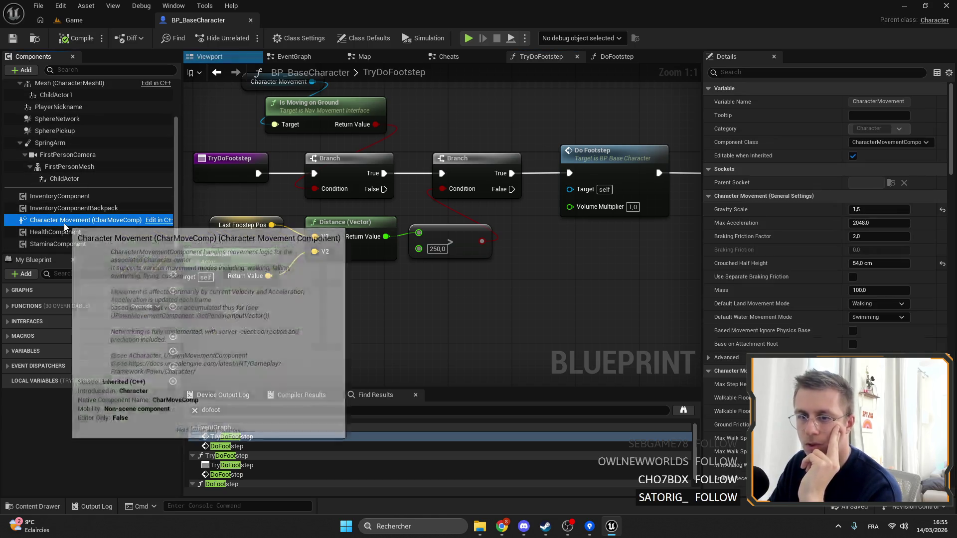
Compile BP_BaseCharacter and save the blueprint changes.
scroll(806, 247, "down", 10)
scroll(897, 279, "down", 15)
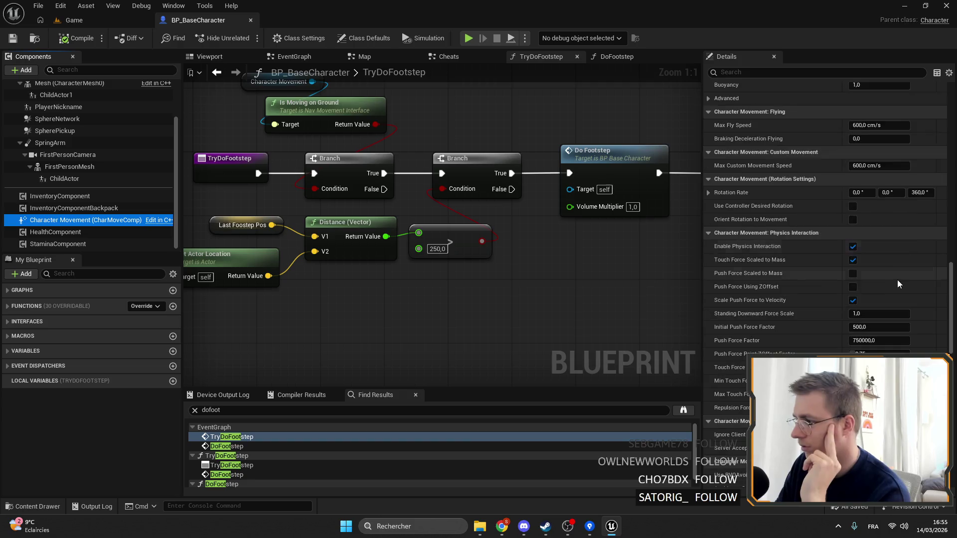
scroll(867, 276, "down", 5)
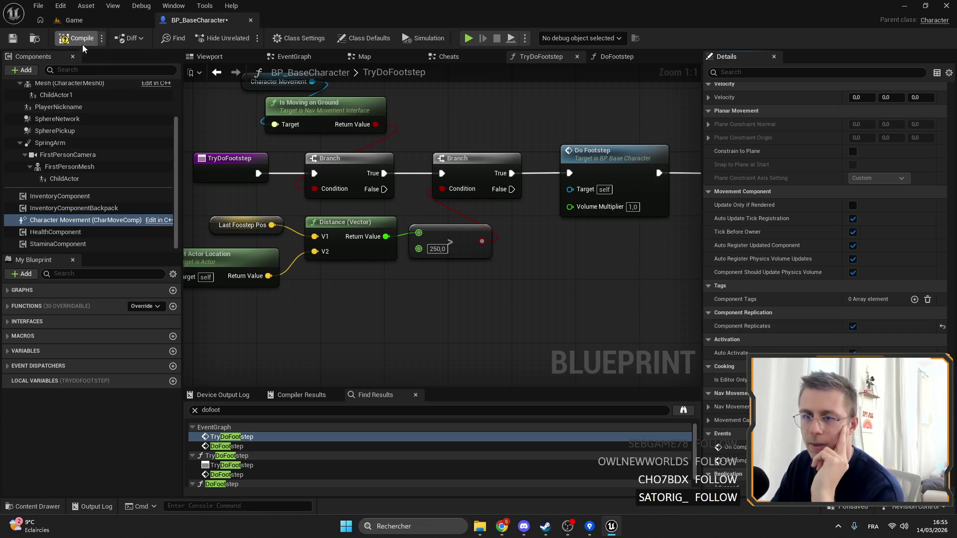
left_click(13, 39)
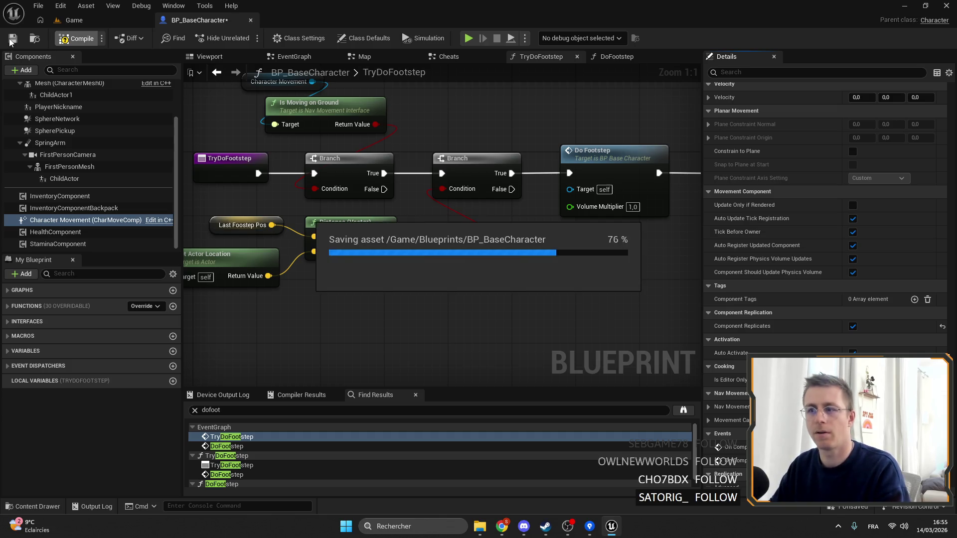
left_click(95, 19)
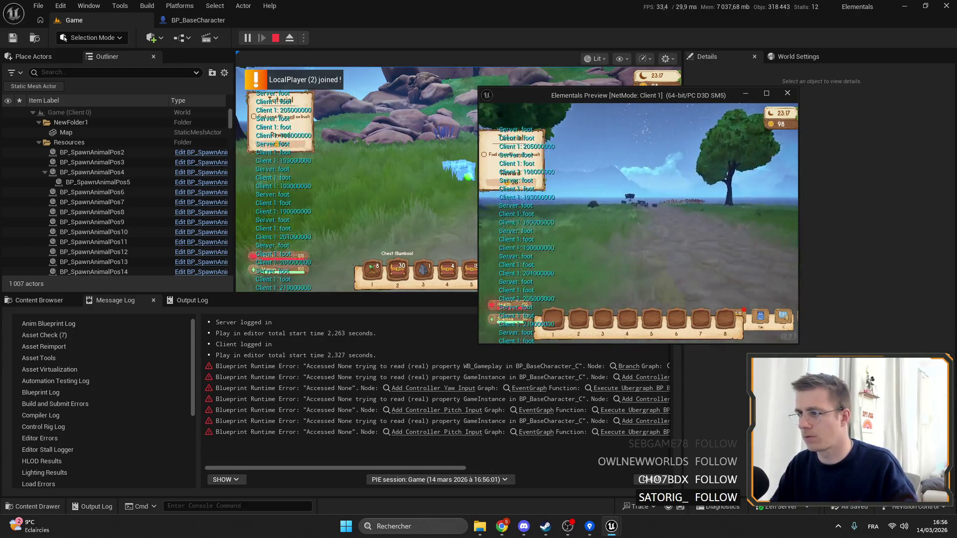
Select the gold chest and run the server and Client 1 characters along the path to produce footstep prints.
left_click(358, 175)
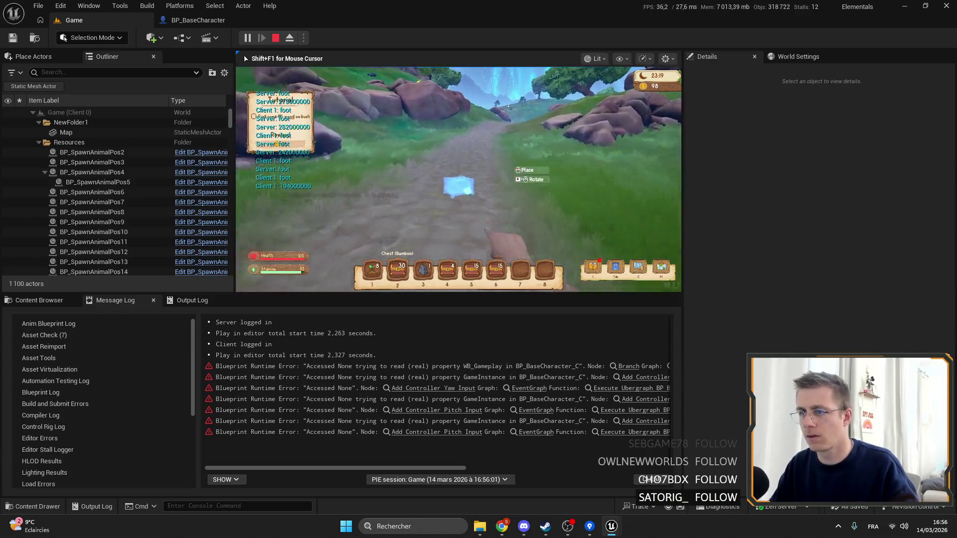
key("6")
key("w")
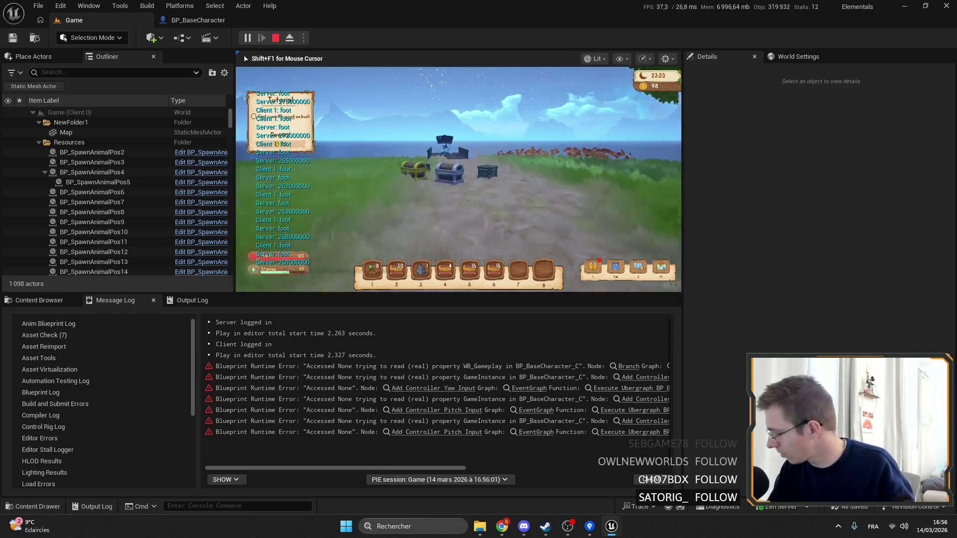
key("alt+Tab")
key("shift")
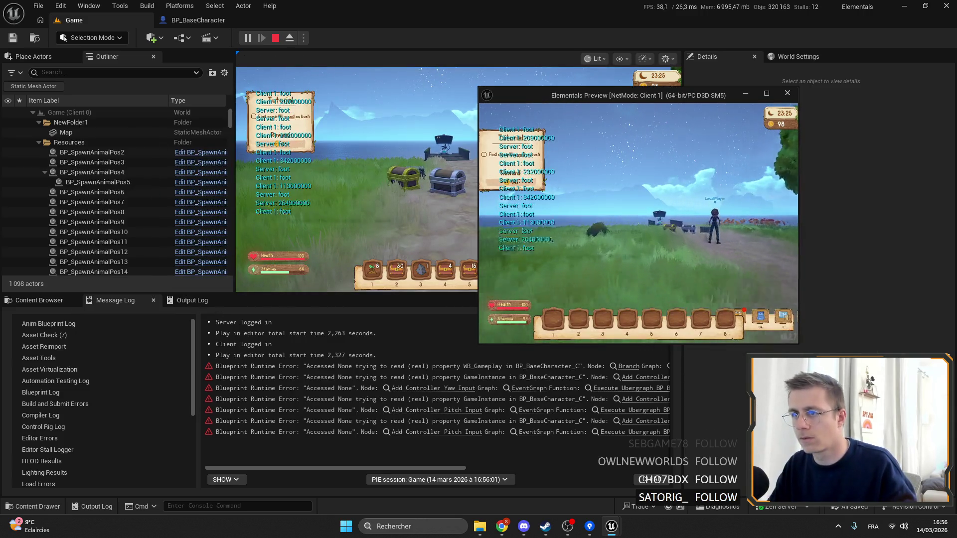
key("w")
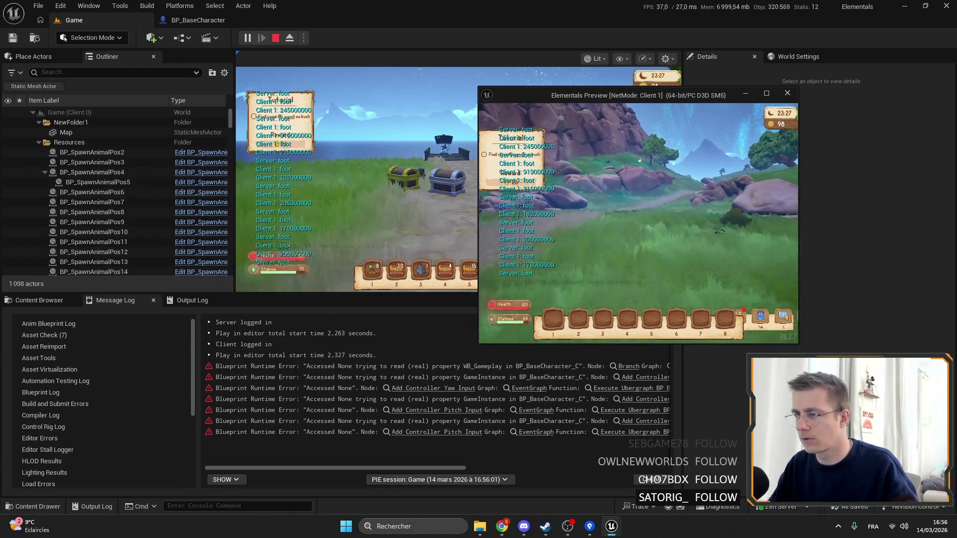
key("w")
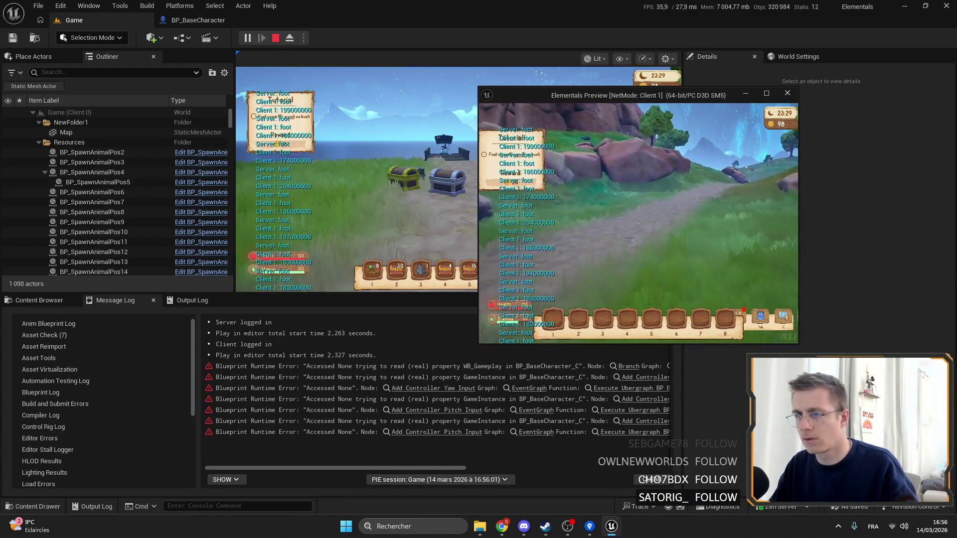
key("w")
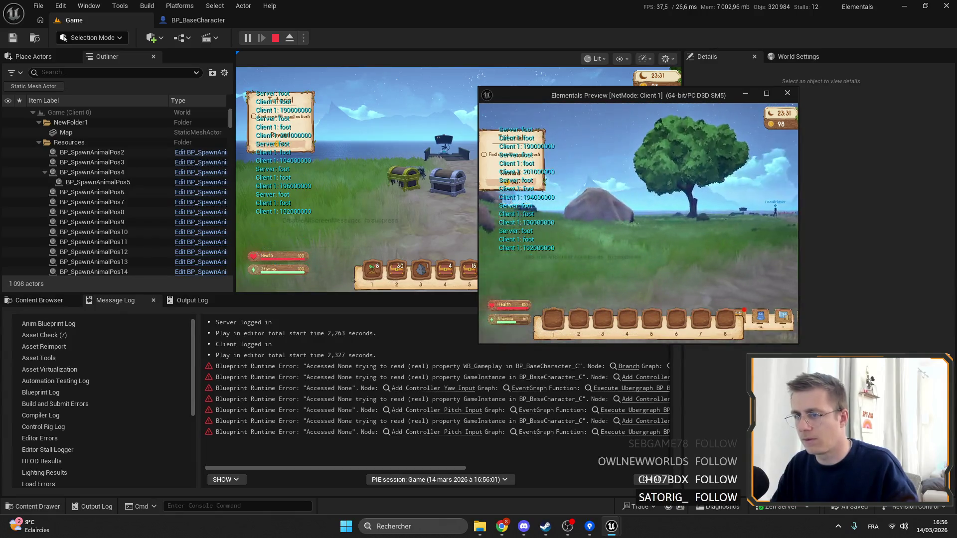
key("w")
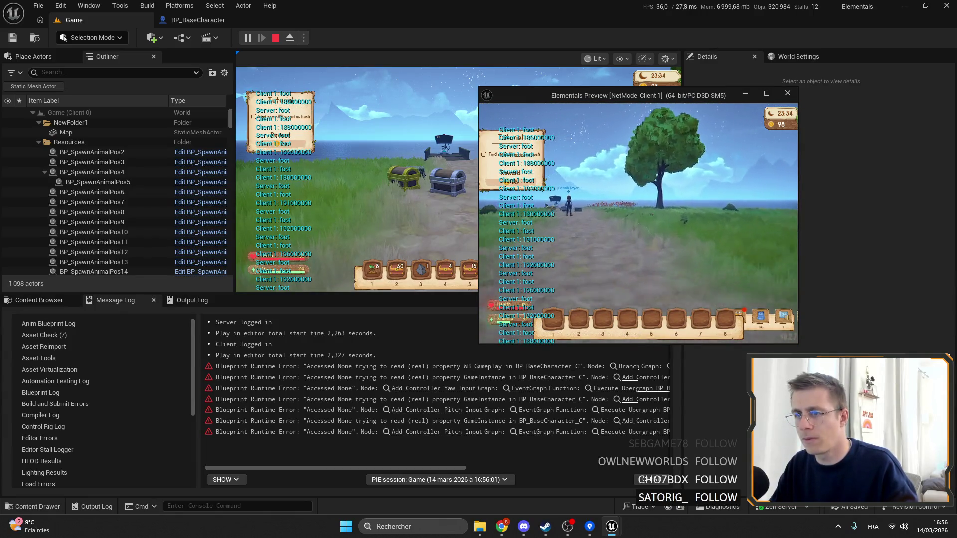
key("w")
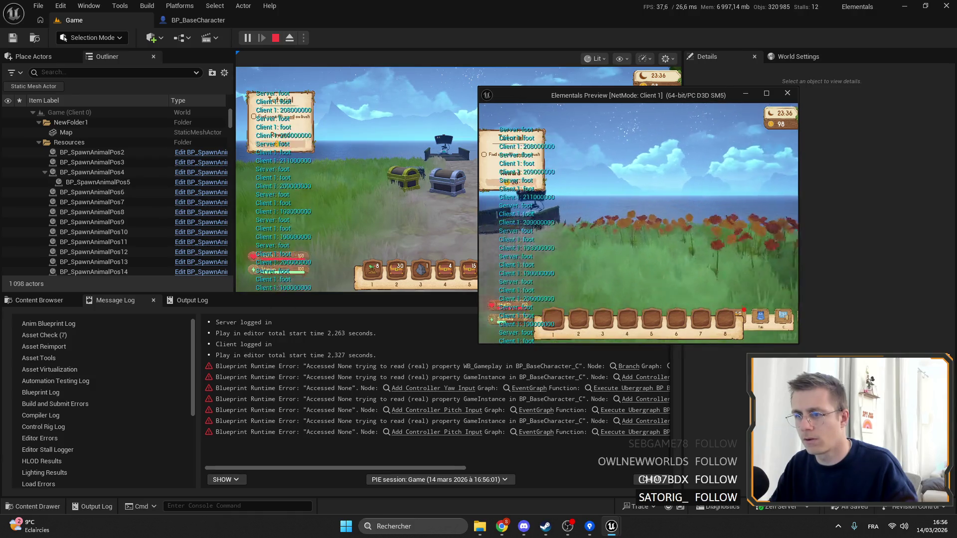
Stop playing and return to the BP_BaseCharacter blueprint.
key("F11")
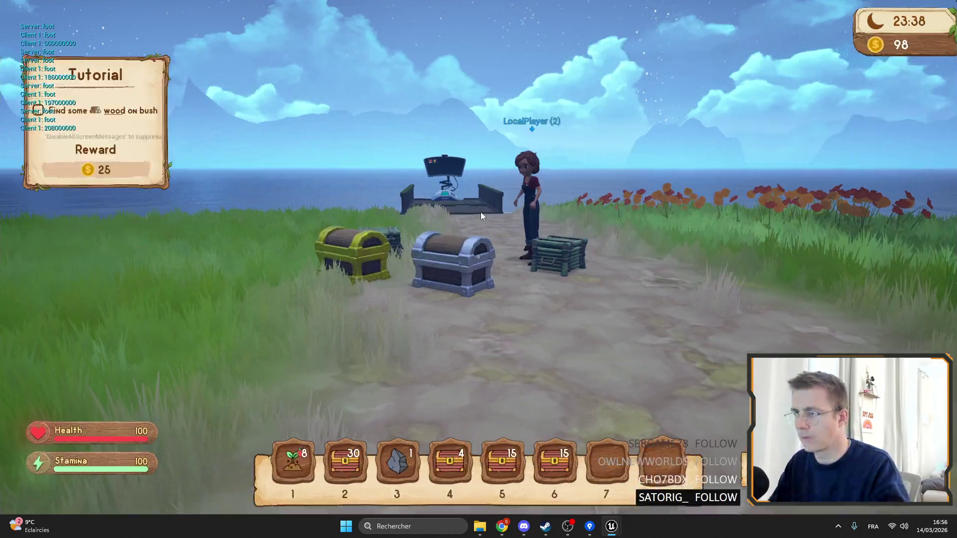
key("alt+Tab")
left_click(180, 21)
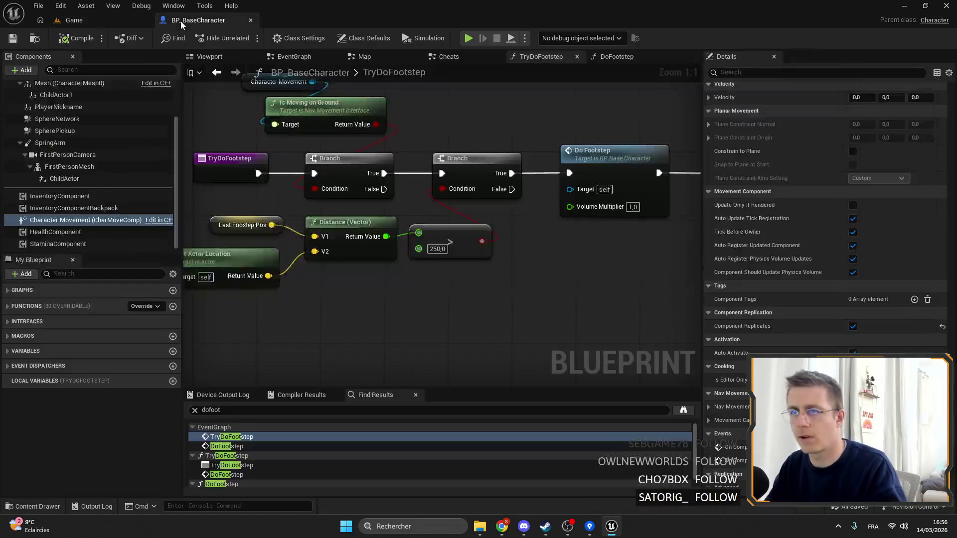
Wire Play Sound at Location into DoFootstep's execution flow, then compile and save.
double_click(428, 186)
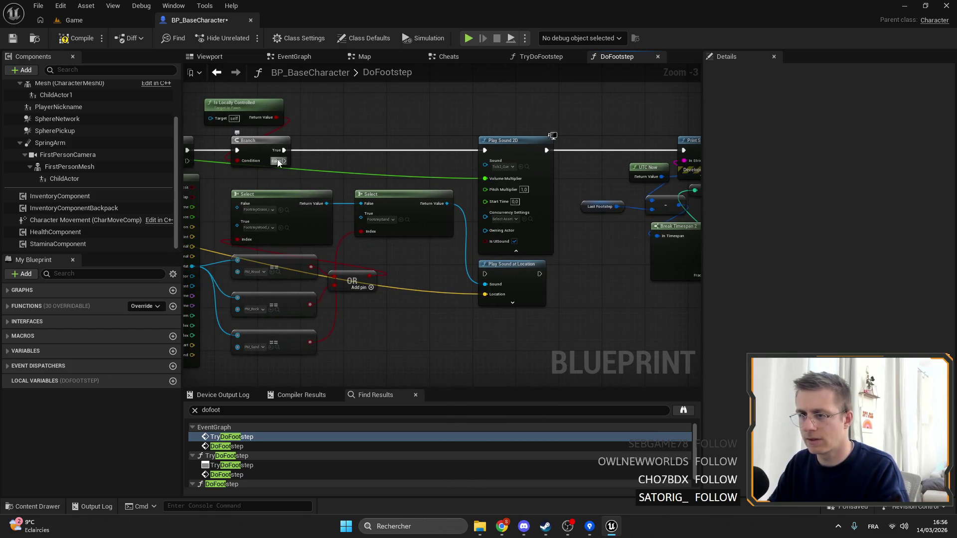
left_click_drag(284, 161, 484, 274)
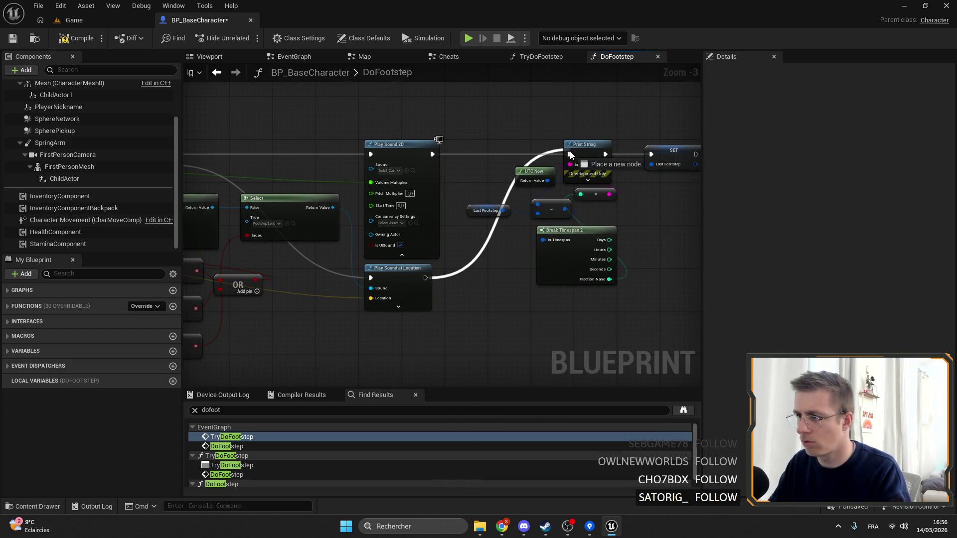
left_click(17, 44)
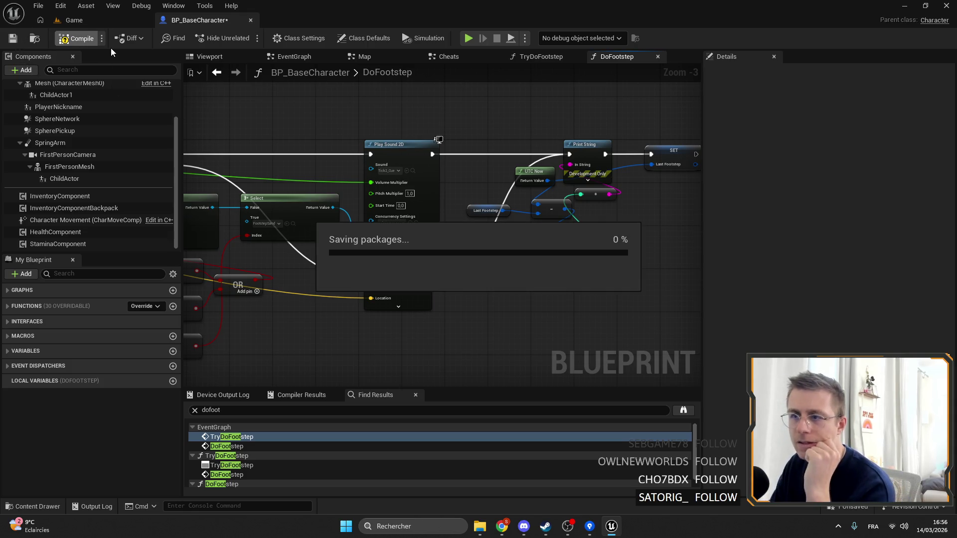
key("alt+p")
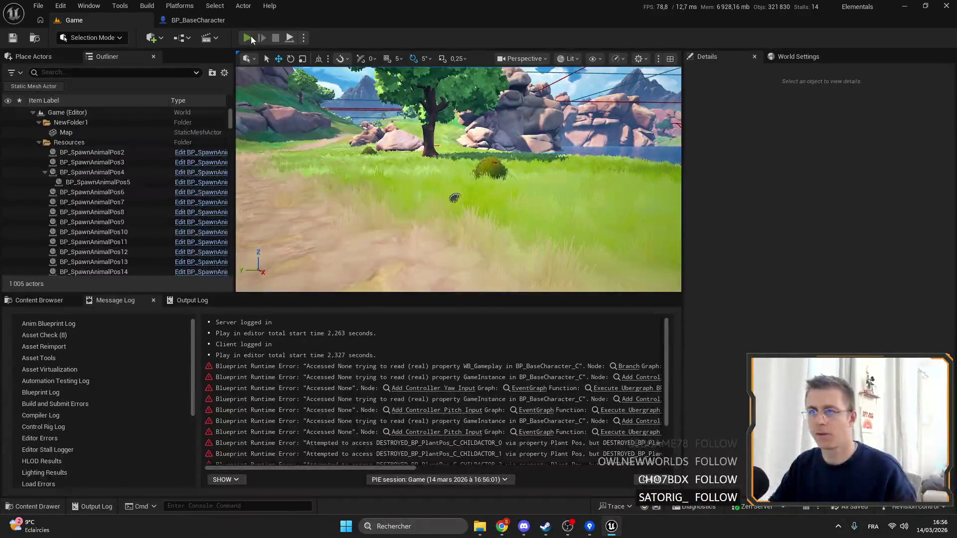
Start a new play session and sprint the server and Client 1 characters along the path.
left_click(247, 38)
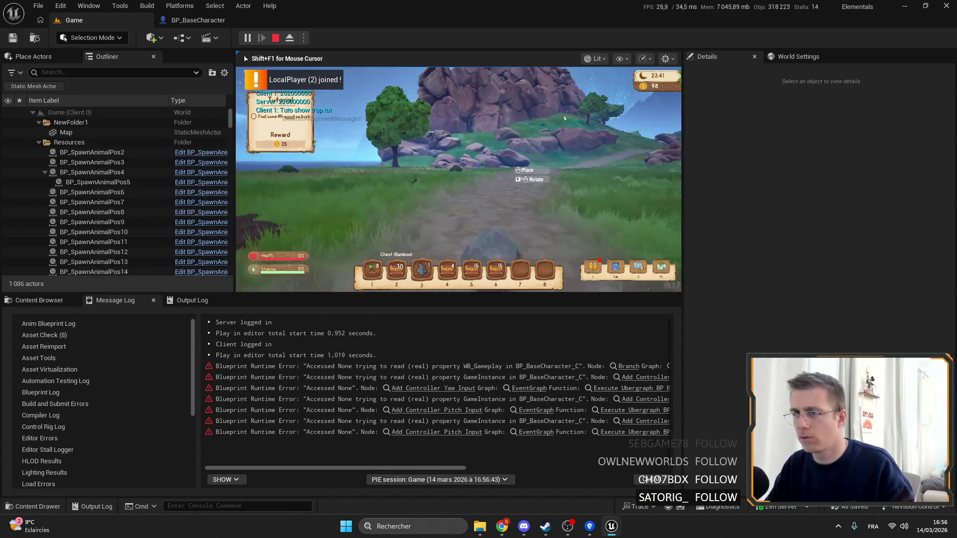
key("shift+w")
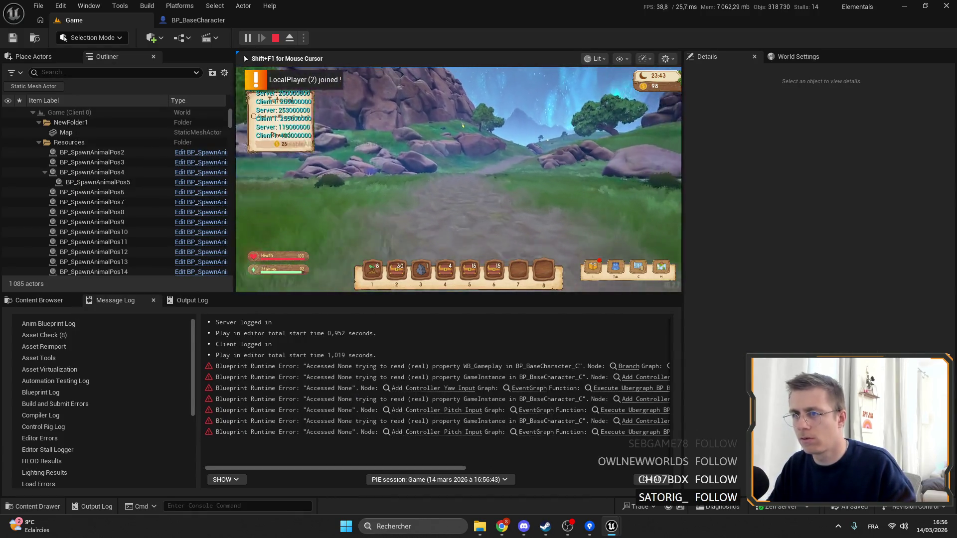
key("shift+w")
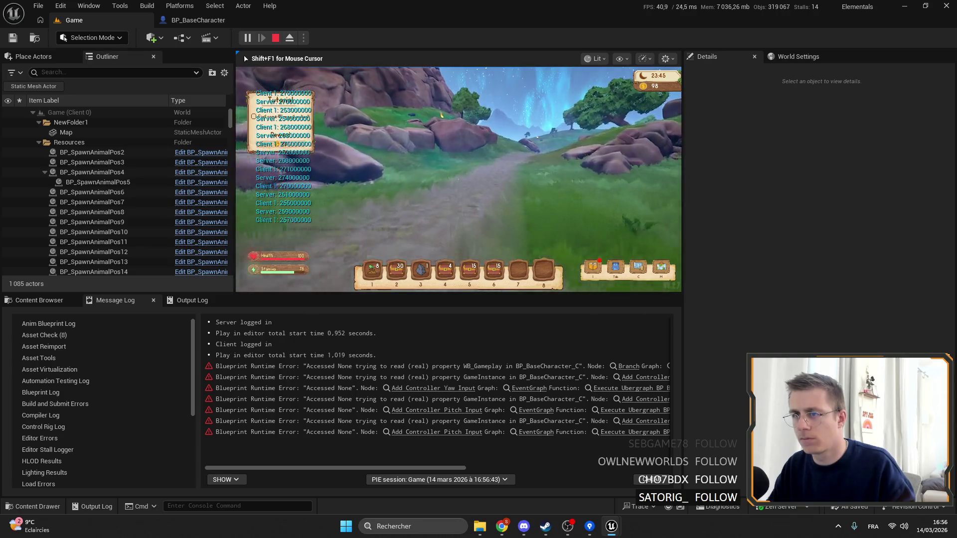
key("shift+w")
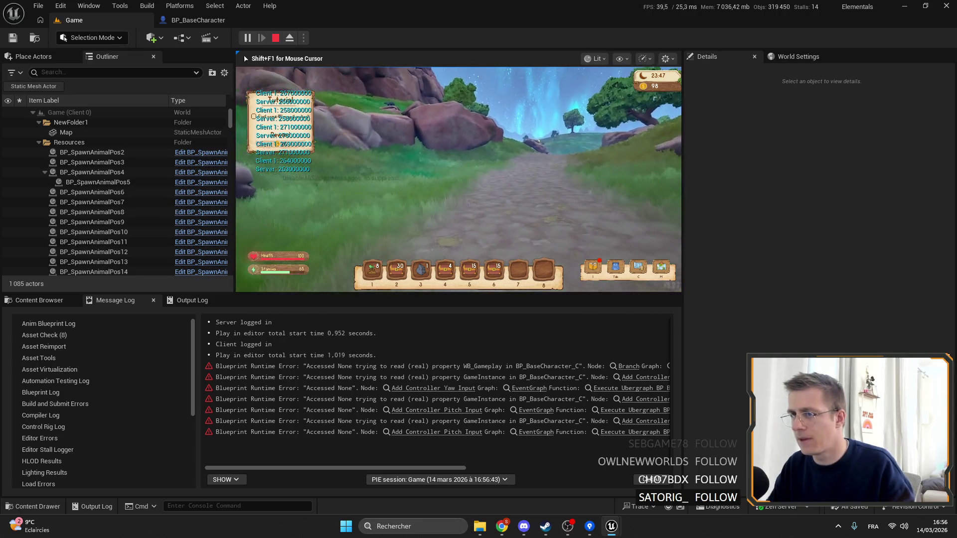
key("shift+w")
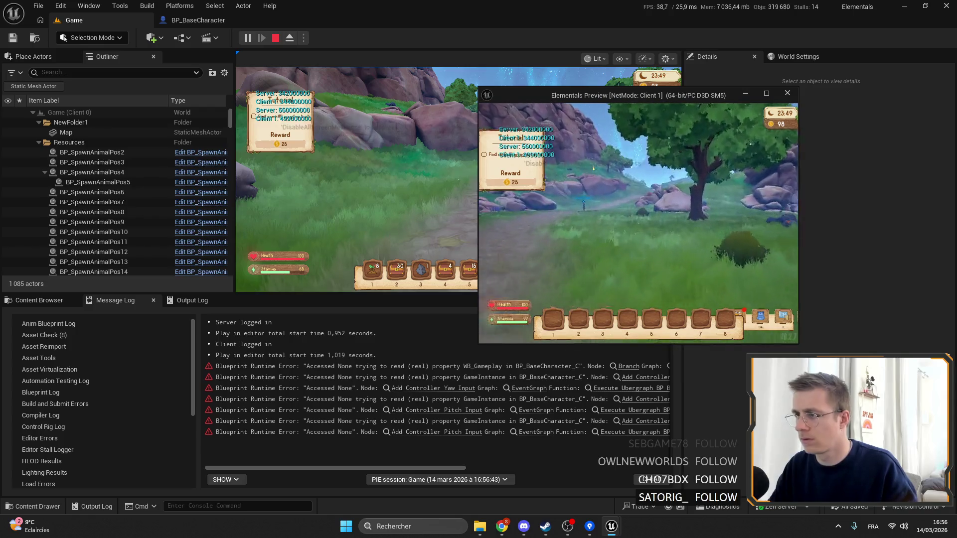
key("shift+w")
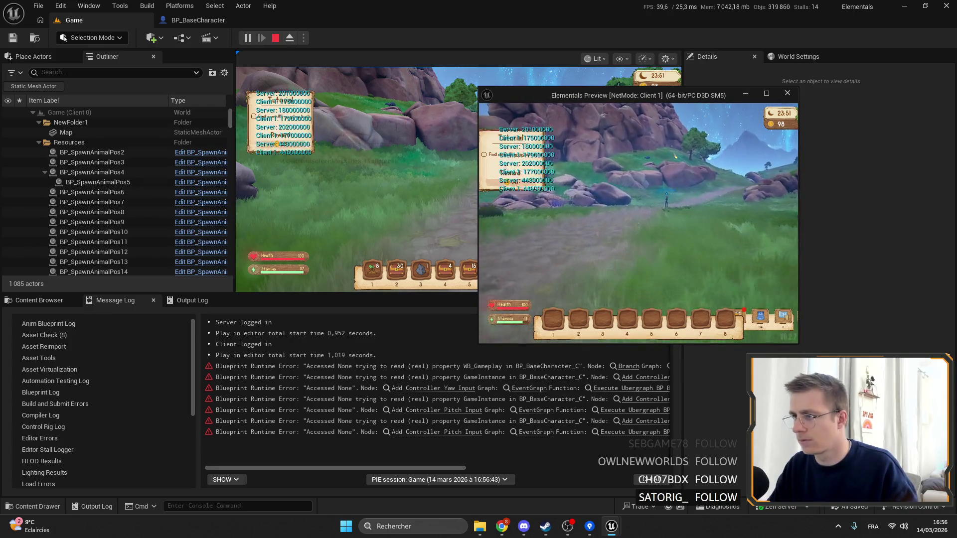
key("shift+w")
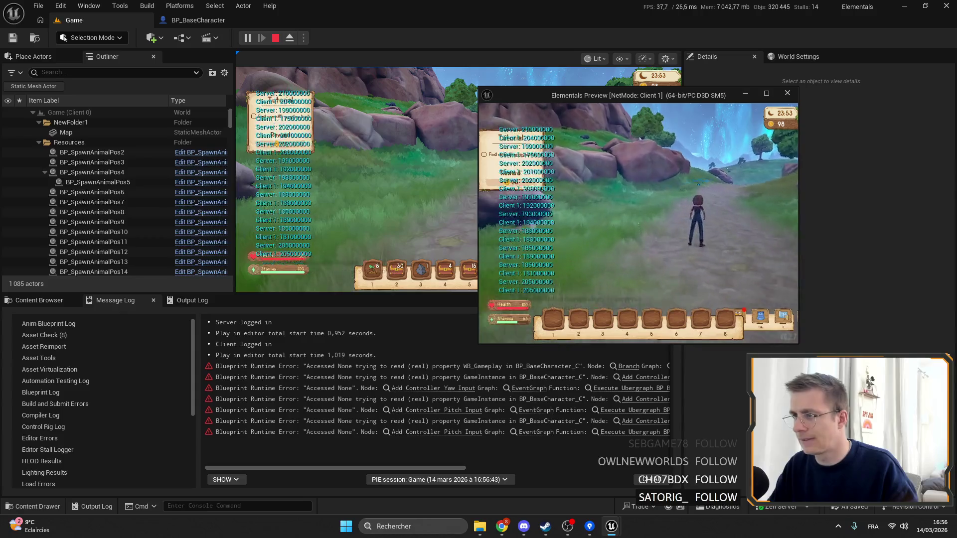
key("shift+w")
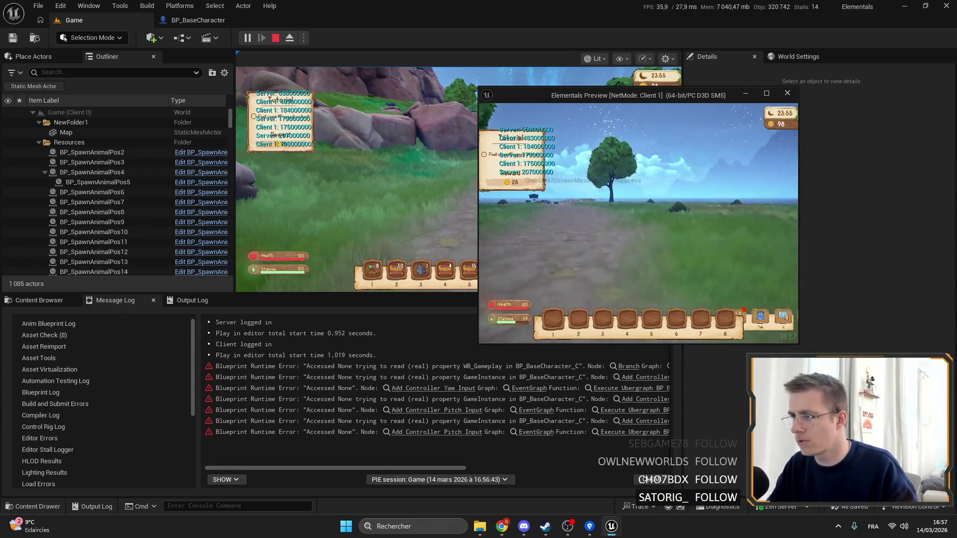
key("shift+w")
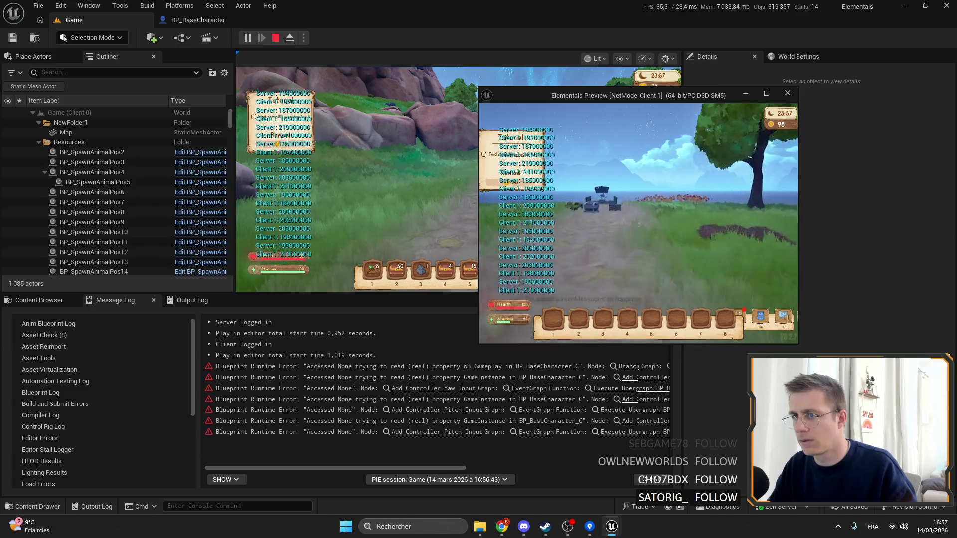
Walk the server character forward, then free input and switch to BP_BaseCharacter.
key("alt+F4")
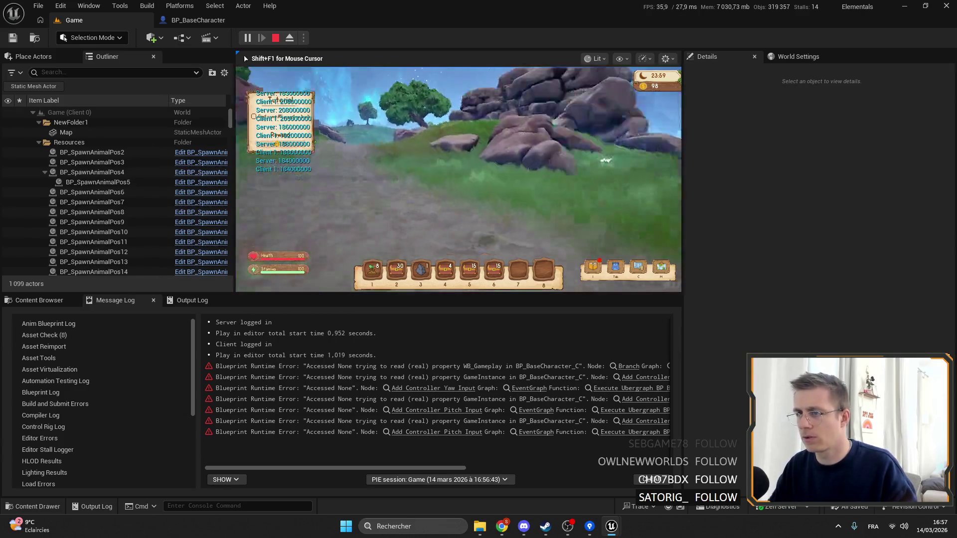
key("shift+w")
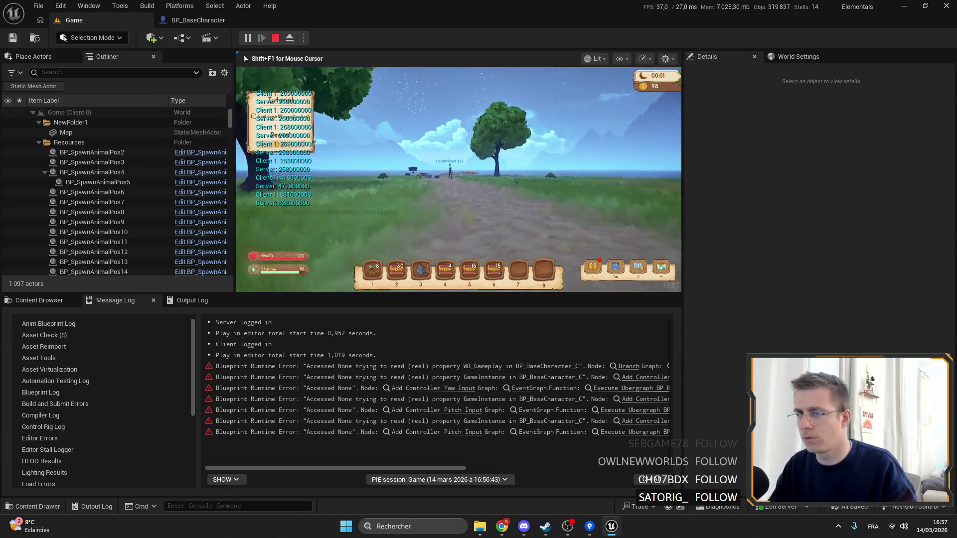
key("shift+F1")
left_click(193, 21)
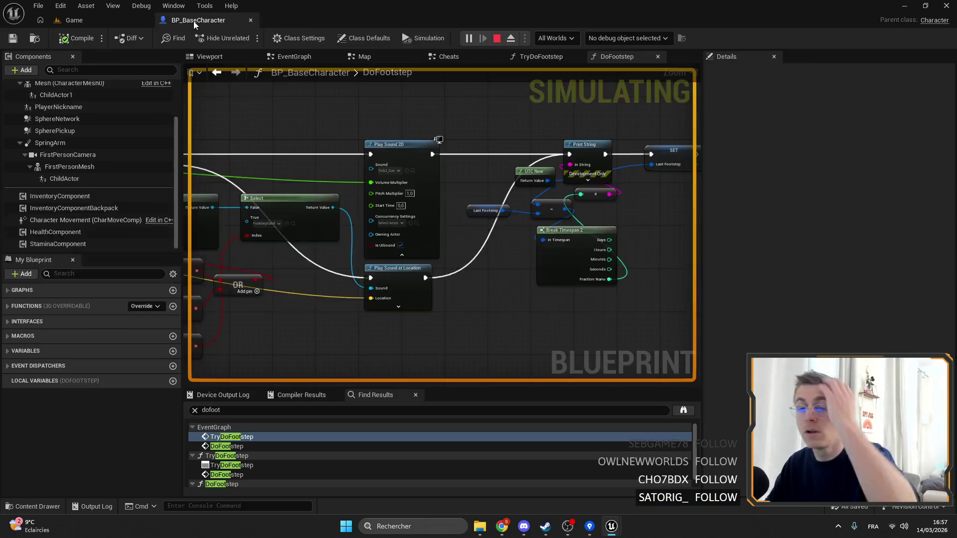
Review the Character Movement and StaminaComponent properties, then open TryDoFootstep from Find Results.
scroll(368, 153, "down", 5)
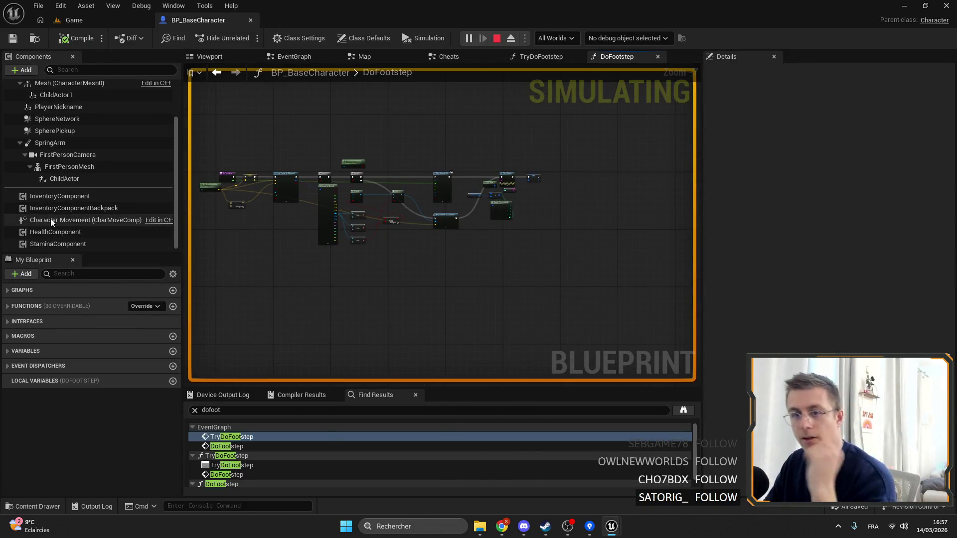
left_click(52, 220)
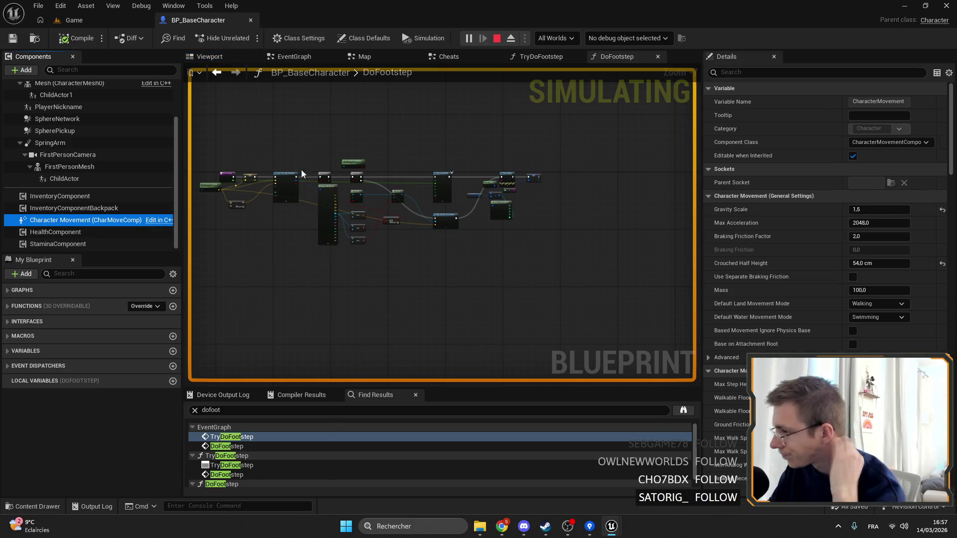
left_click(85, 243)
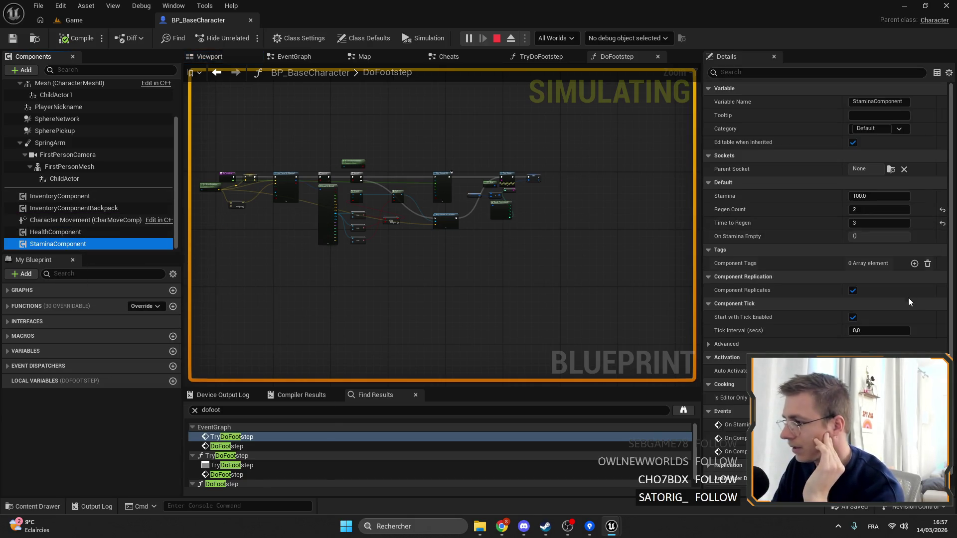
scroll(904, 294, "down", 1)
scroll(451, 194, "up", 8)
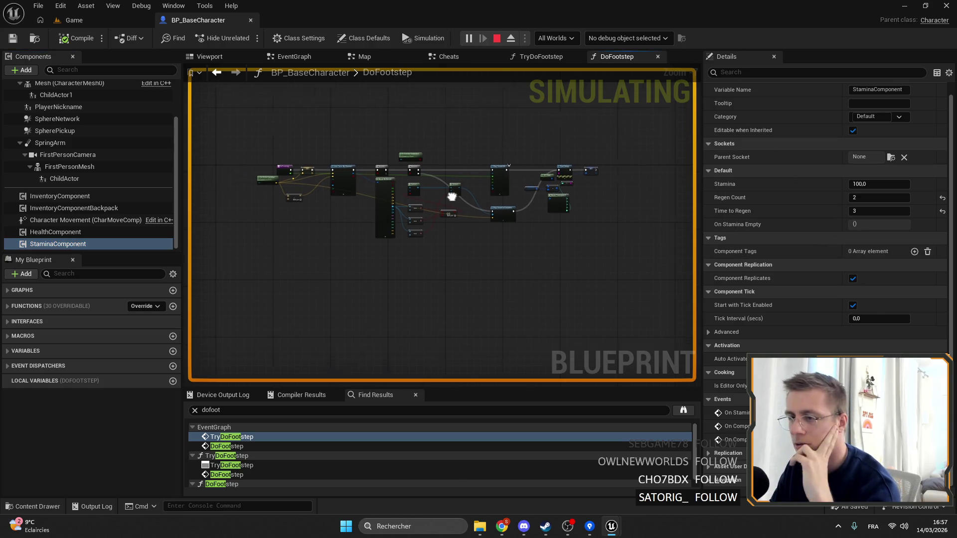
scroll(374, 173, "down", 5)
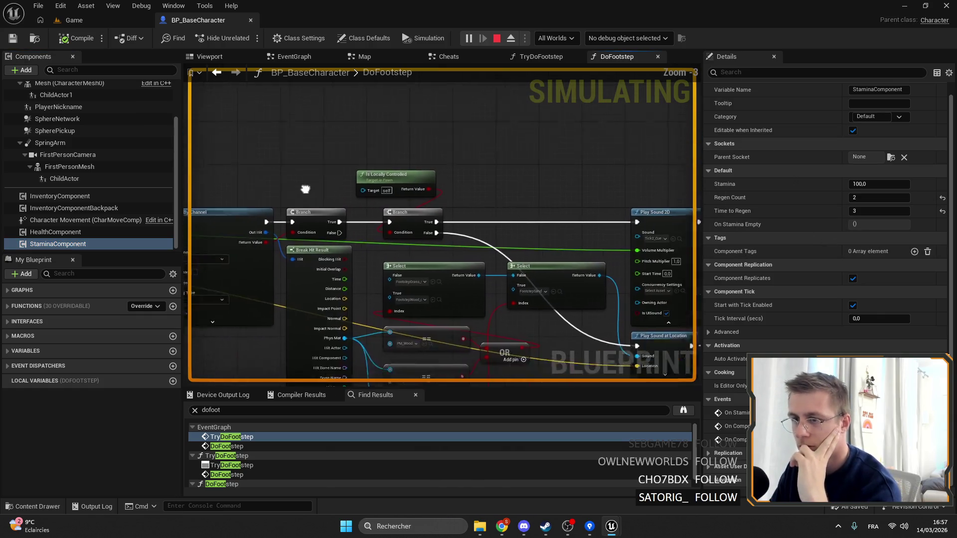
left_click(239, 437)
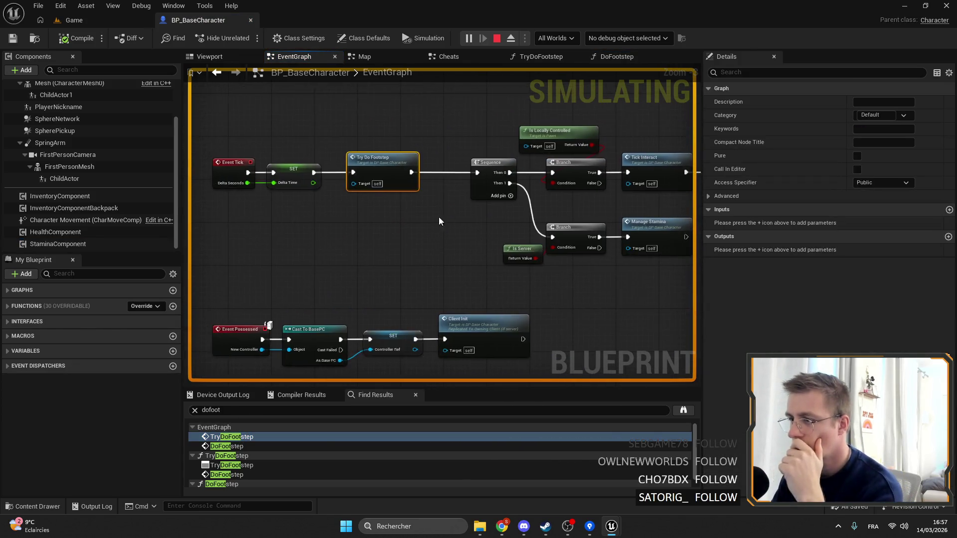
double_click(299, 167)
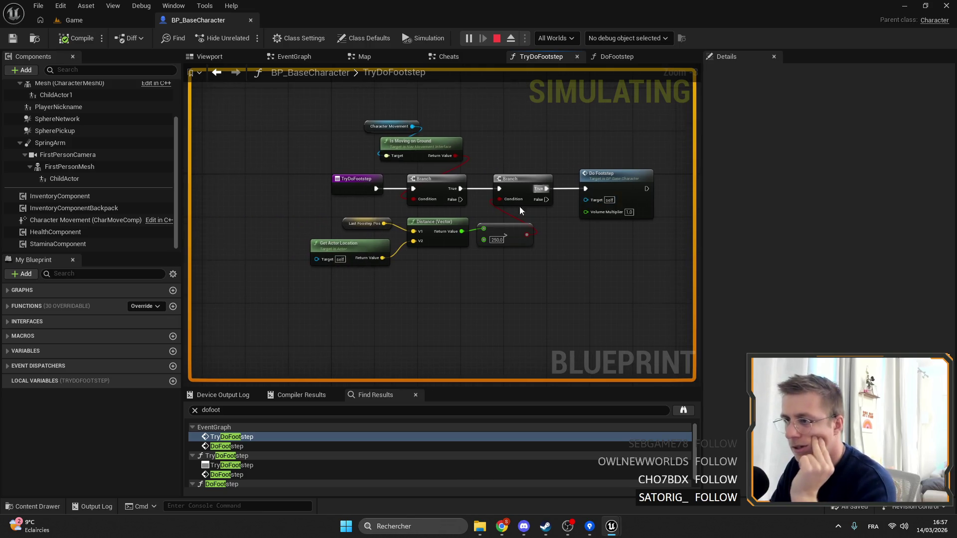
Rearrange the TryDoFootstep graph, moving the second Branch right to make room.
scroll(520, 206, "up", 2)
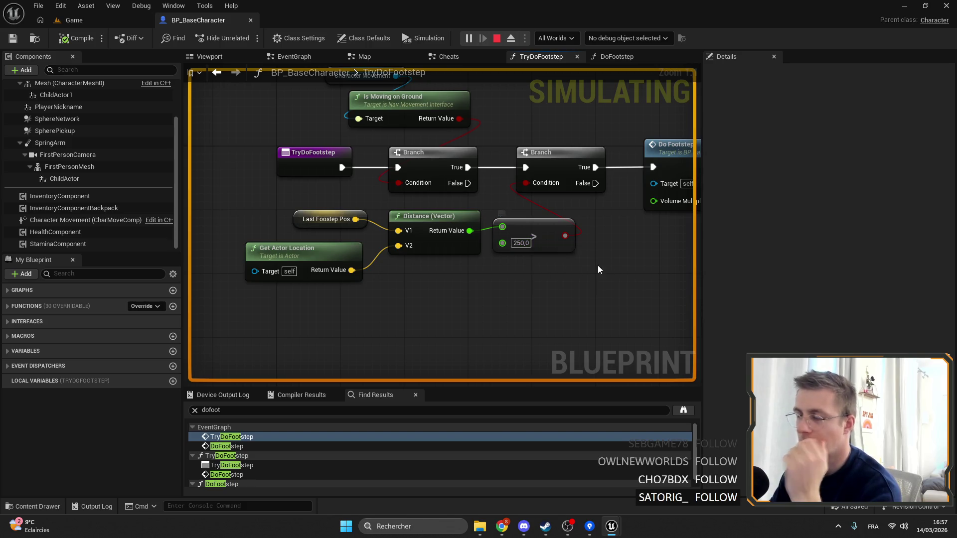
mouse_move(596, 265)
left_mouse_down()
mouse_move(530, 262)
mouse_move(535, 284)
left_mouse_up()
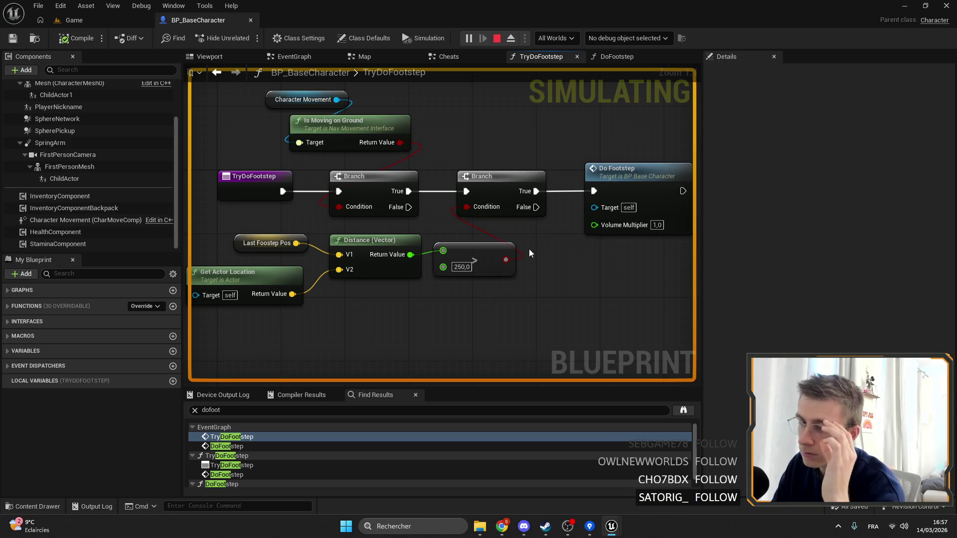
left_click_drag(470, 248, 488, 266)
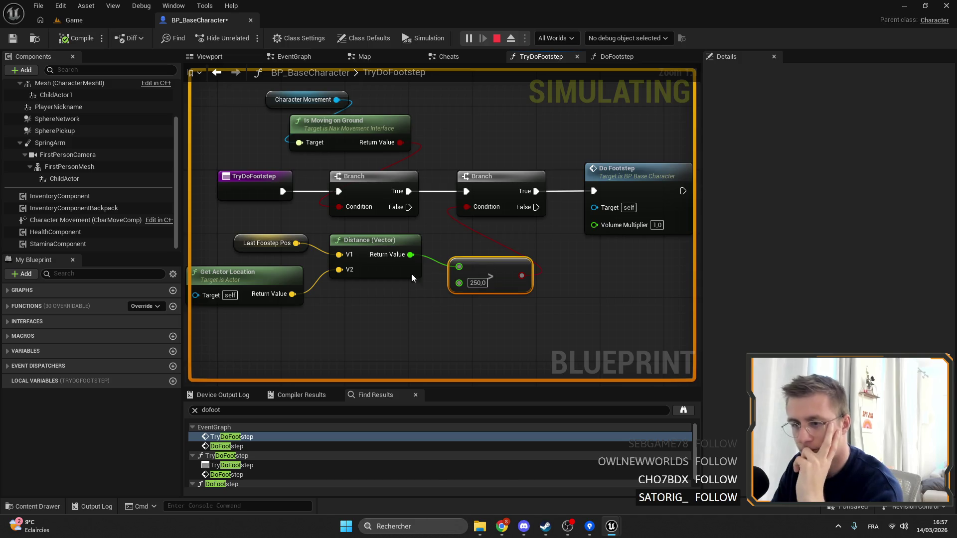
left_click_drag(411, 273, 538, 271)
left_click_drag(254, 234, 336, 294)
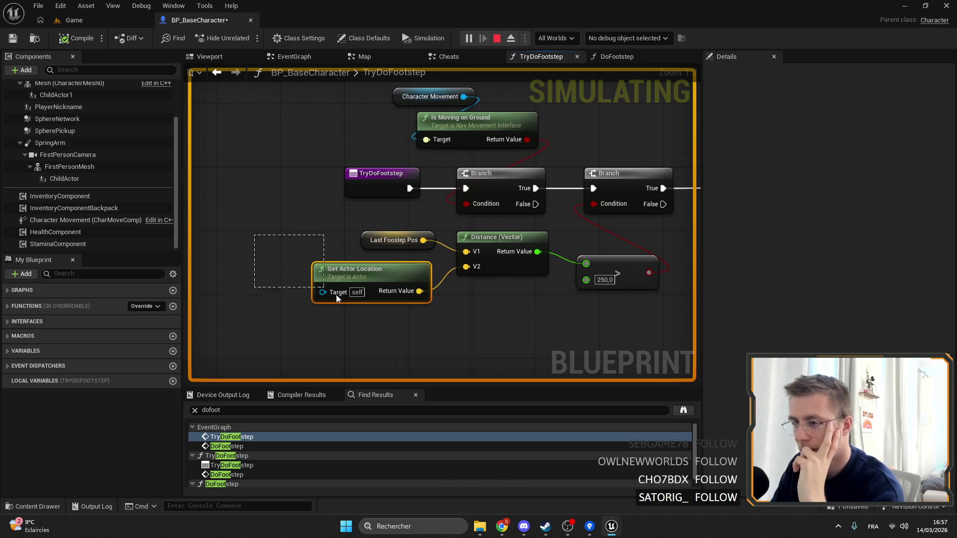
left_click(393, 319)
left_click_drag(466, 326, 447, 306)
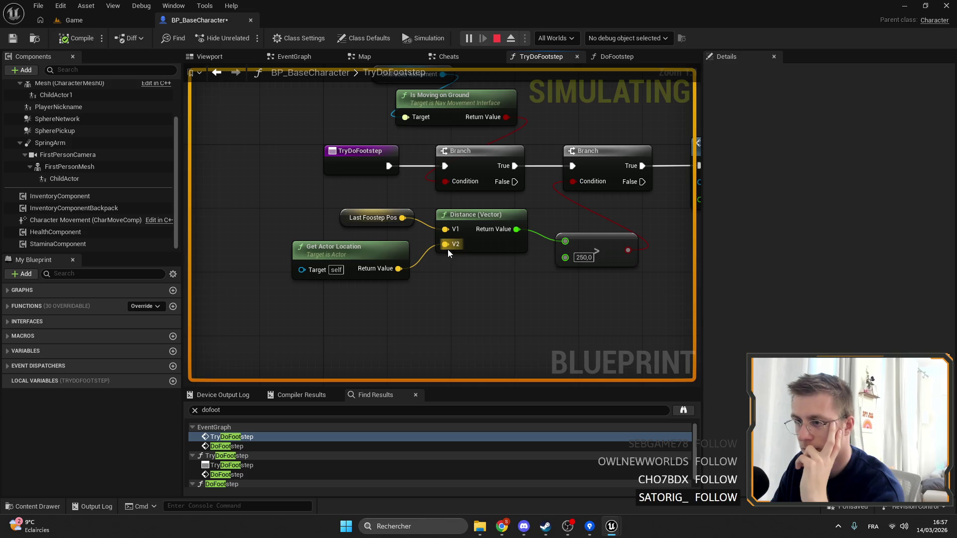
left_click_drag(438, 268, 338, 286)
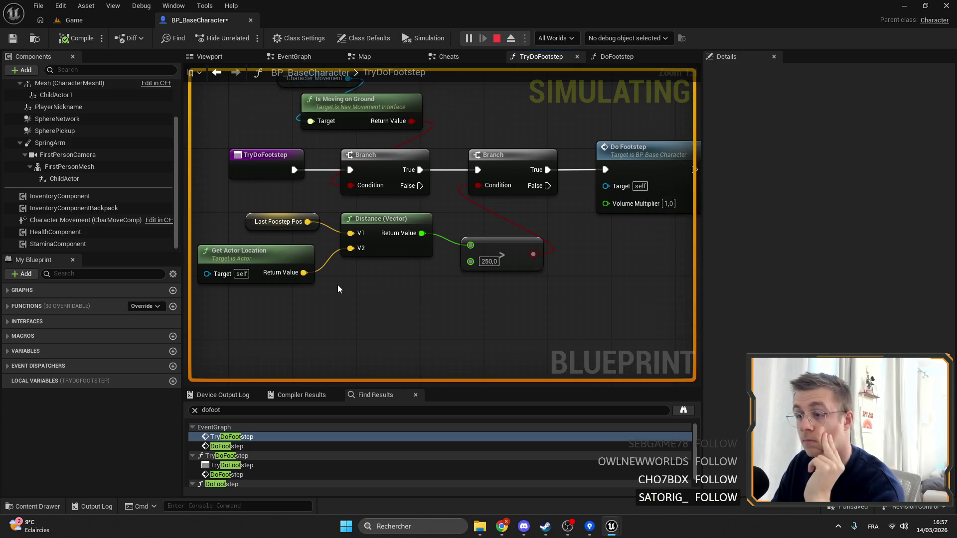
left_click_drag(455, 277, 370, 280)
mouse_move(613, 241)
left_mouse_down()
mouse_move(561, 181)
mouse_move(474, 181)
mouse_move(762, 194)
mouse_move(703, 219)
left_mouse_up()
left_click_drag(434, 183, 300, 158)
left_click(355, 175)
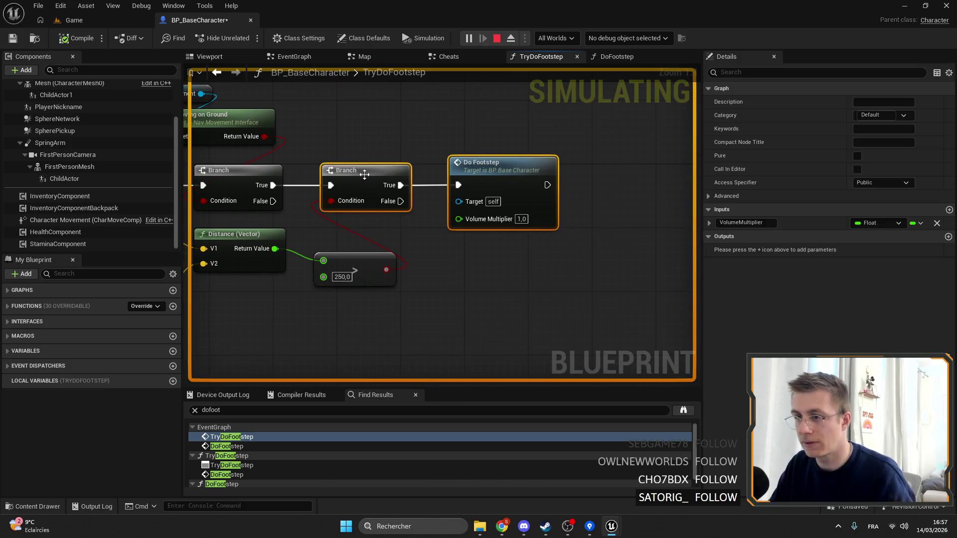
left_click_drag(355, 175, 602, 166)
Add a Print String on the first Branch's True output printing Get Actor Location, and save.
left_click_drag(392, 185, 439, 168)
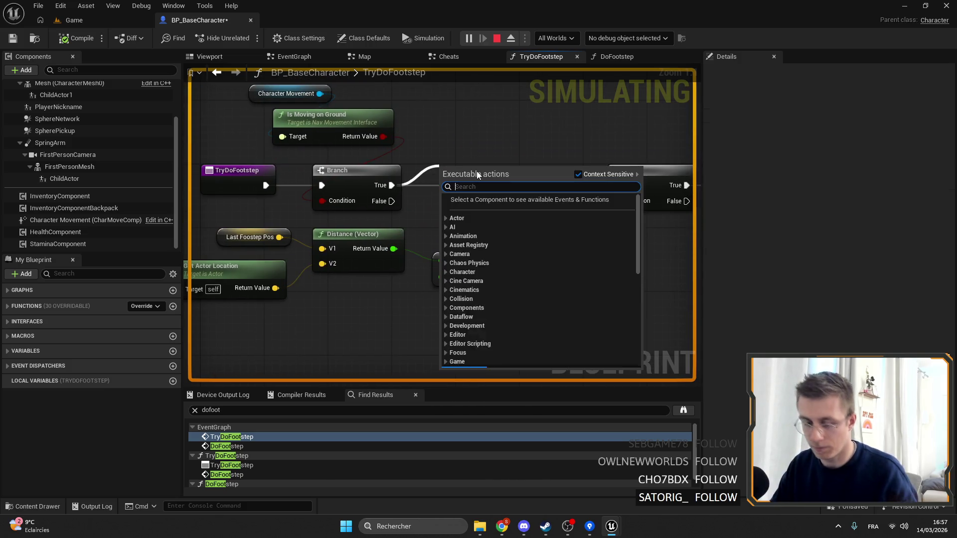
type("prin,t")
key("Return")
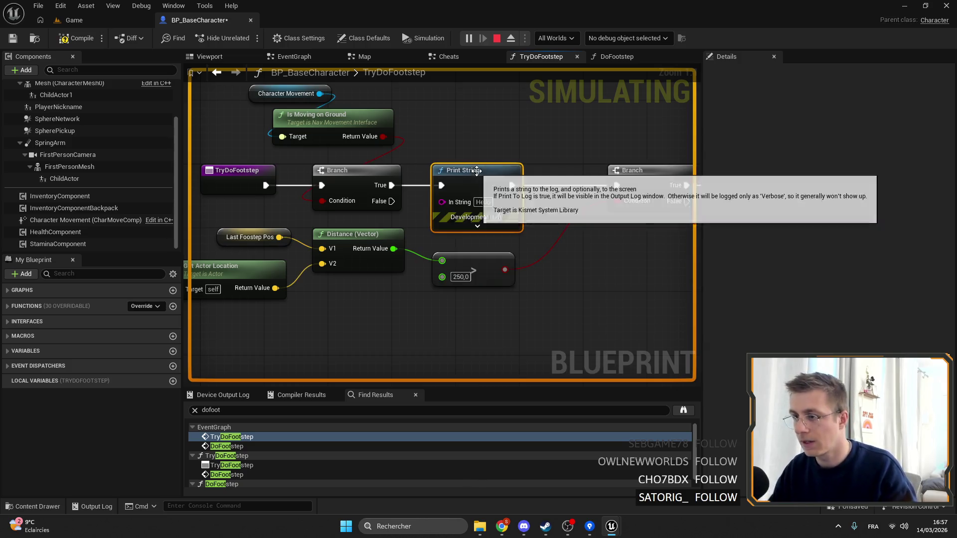
left_click_drag(275, 288, 442, 202)
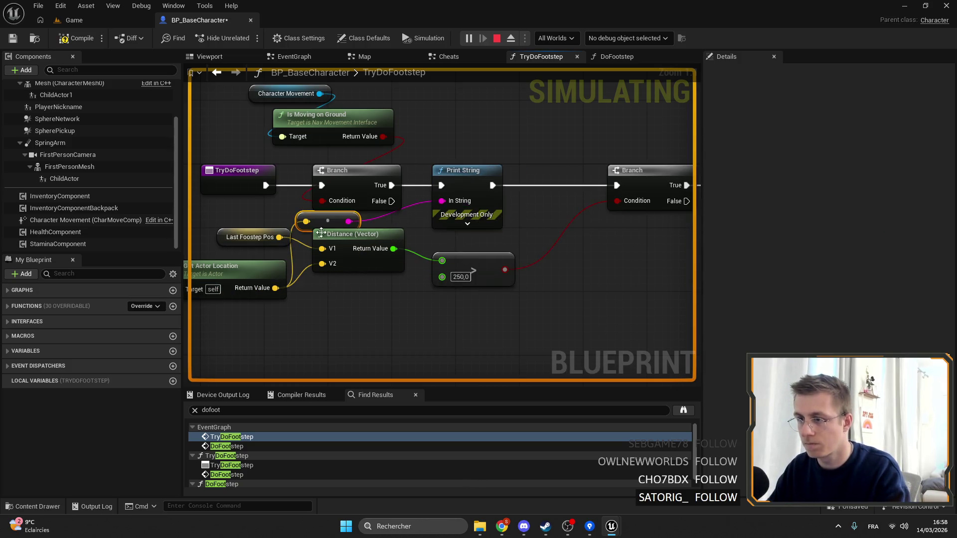
left_click_drag(351, 246, 383, 317)
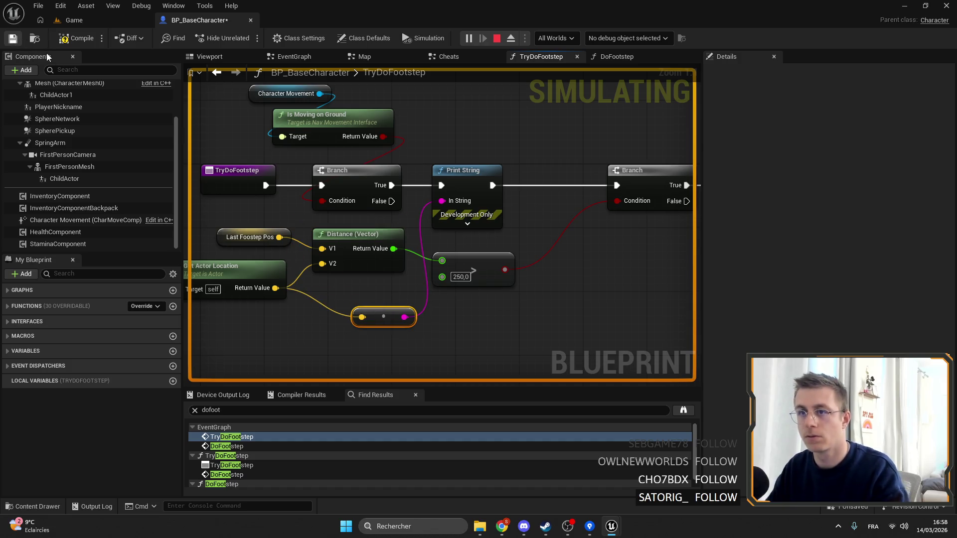
key("ctrl+s")
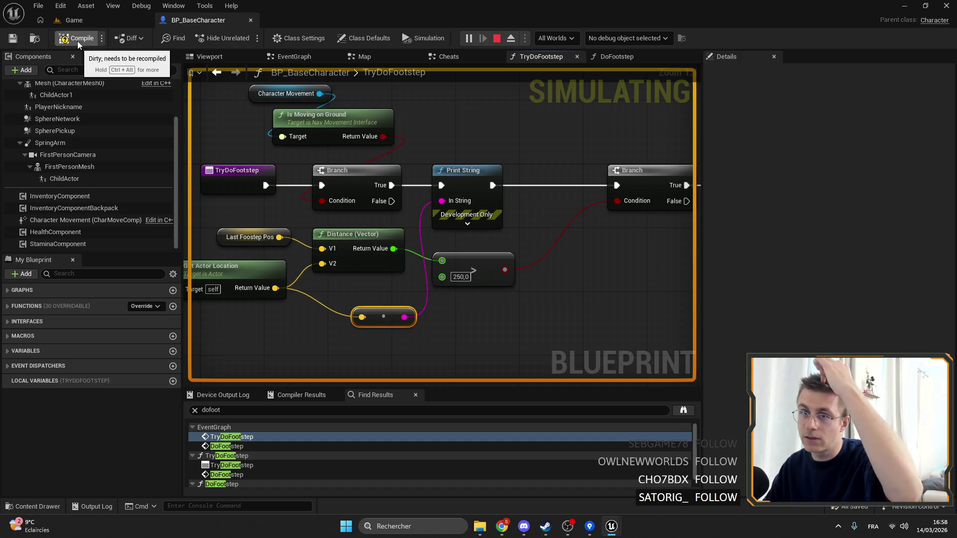
left_click(618, 58)
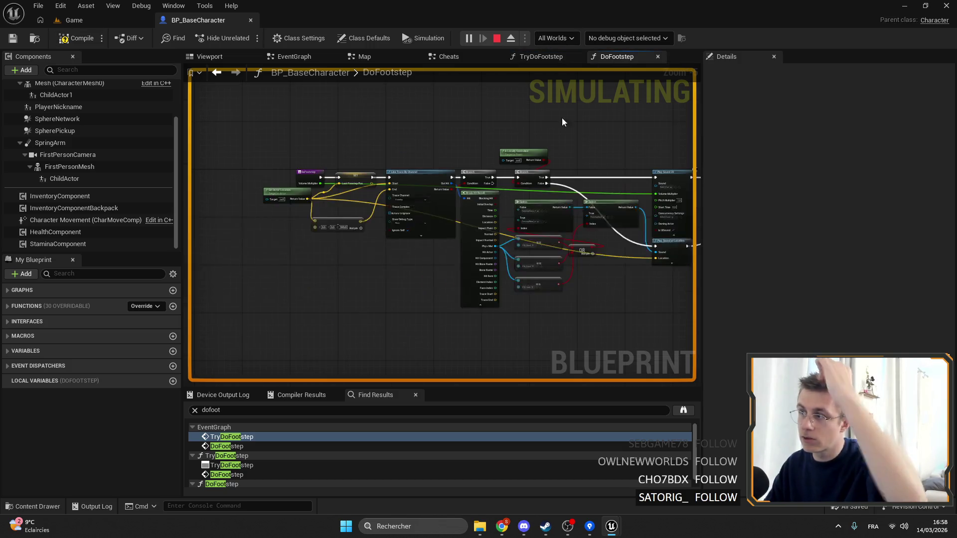
Pan the DoFootstep graph toward Play Sound 2D, save and compile BP_BaseCharacter.
scroll(438, 173, "up", 6)
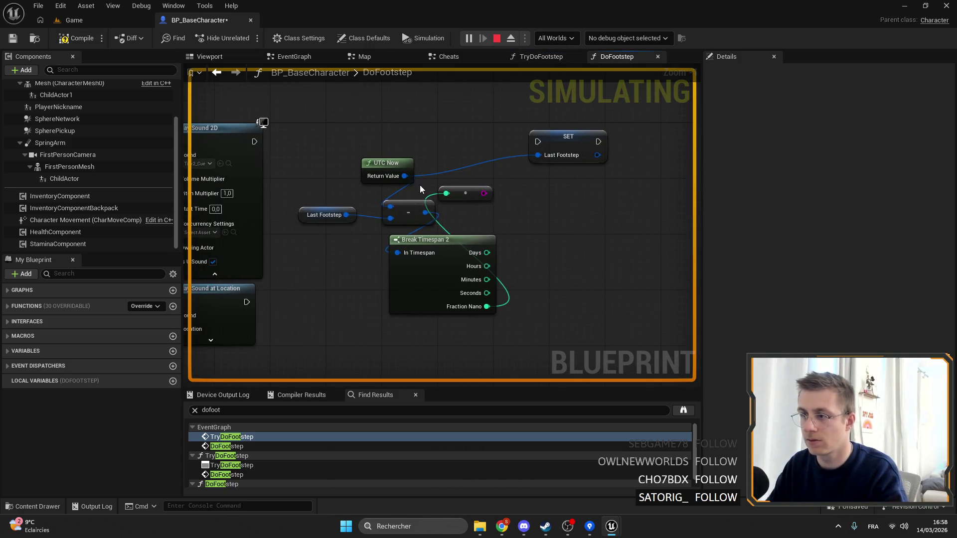
left_click_drag(402, 125, 467, 148)
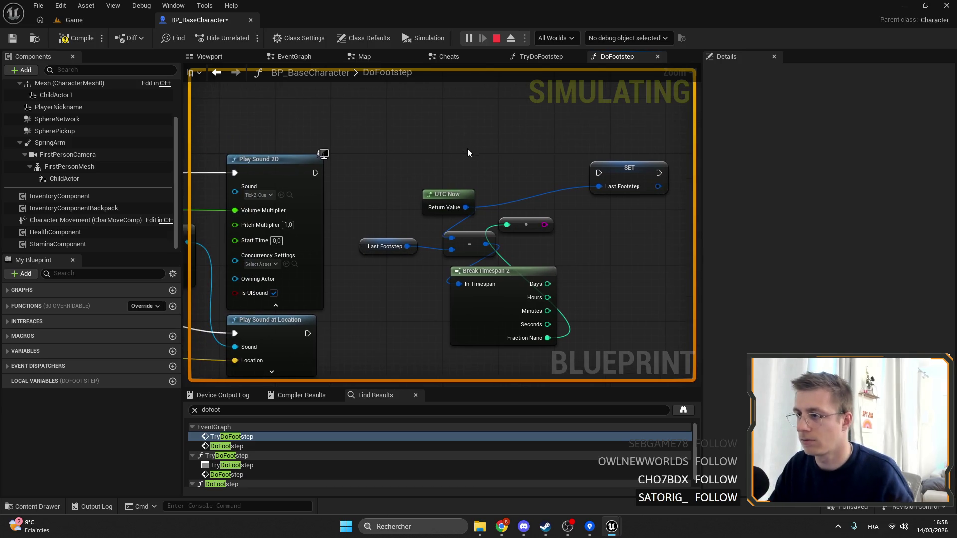
key("ctrl+s")
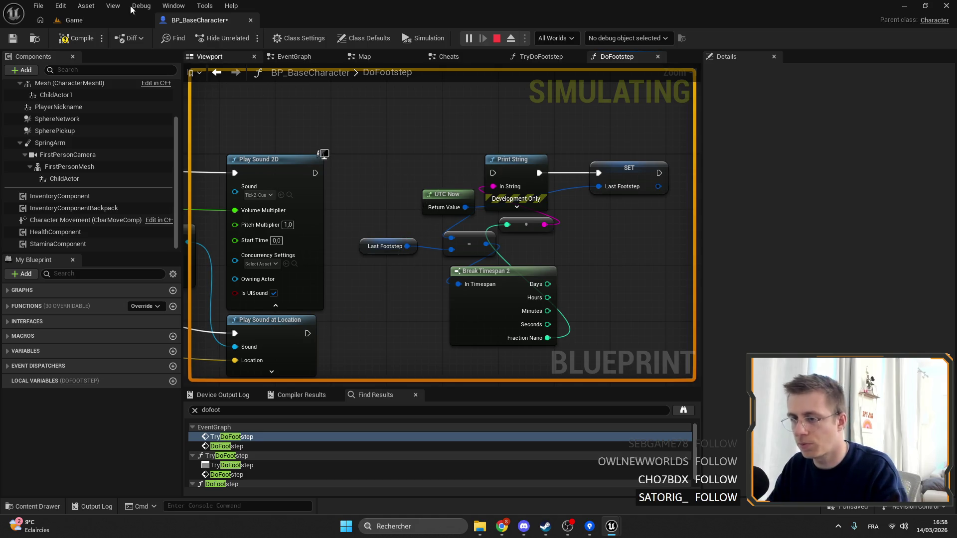
left_click(73, 38)
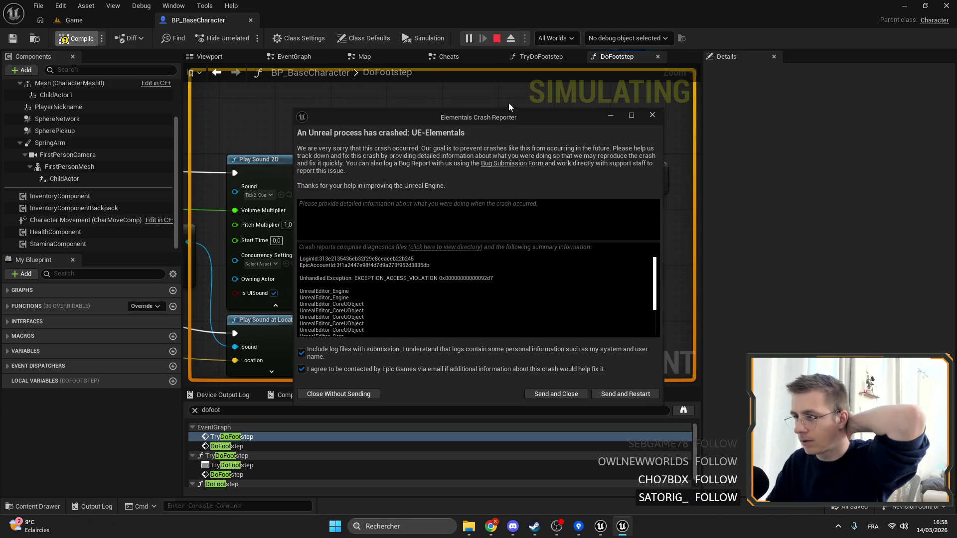
Send the crash report and restart Unreal Editor.
left_click(625, 394)
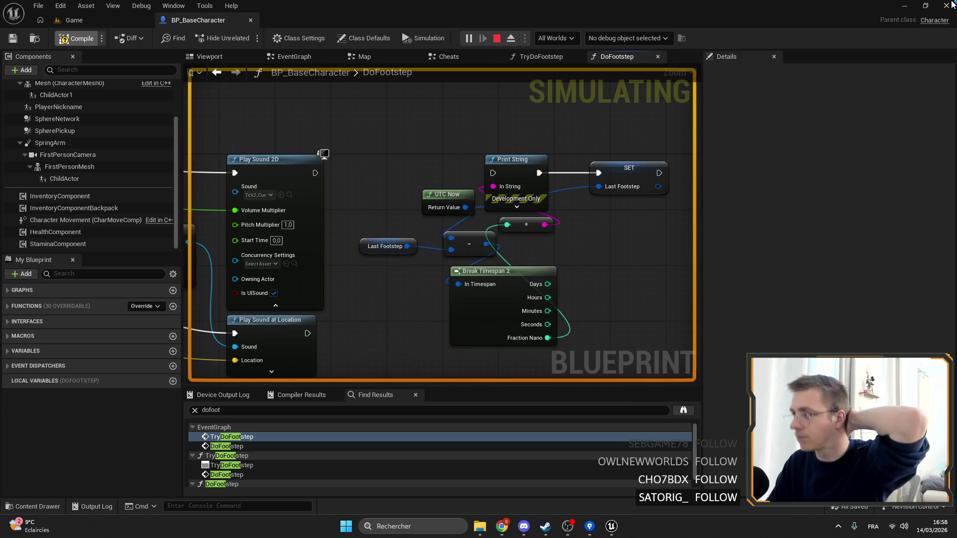
mouse_move(612, 526)
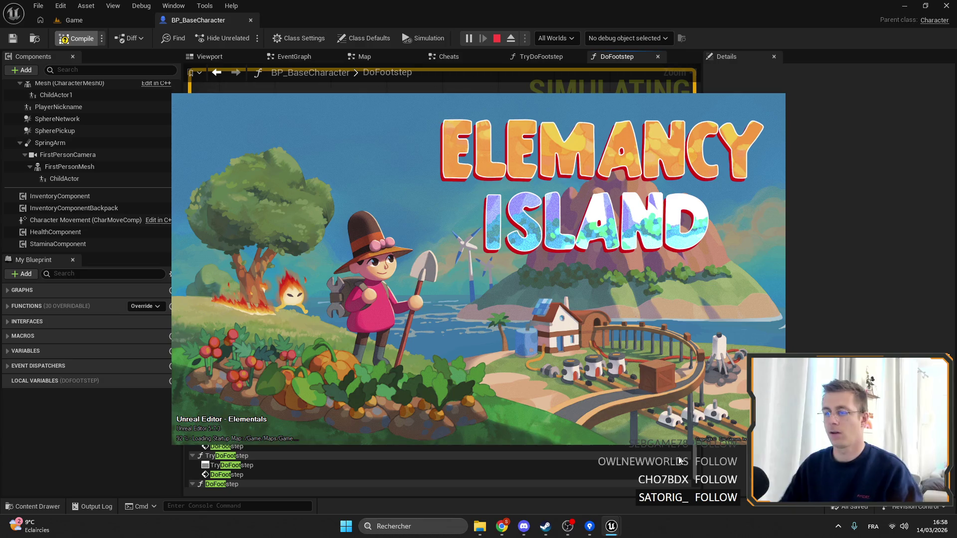
Open the taskbar settings page from the taskbar's context menu, then close it again.
right_click(690, 529)
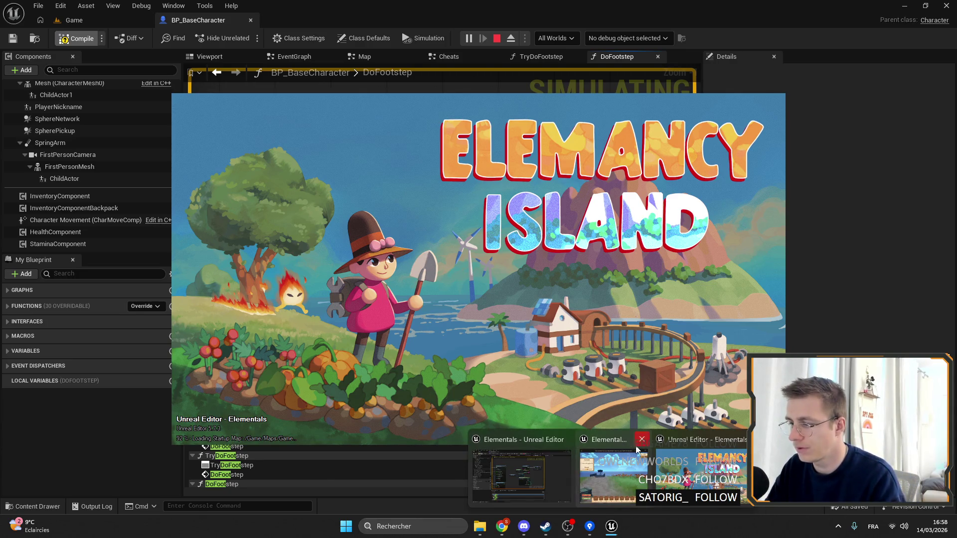
right_click(724, 520)
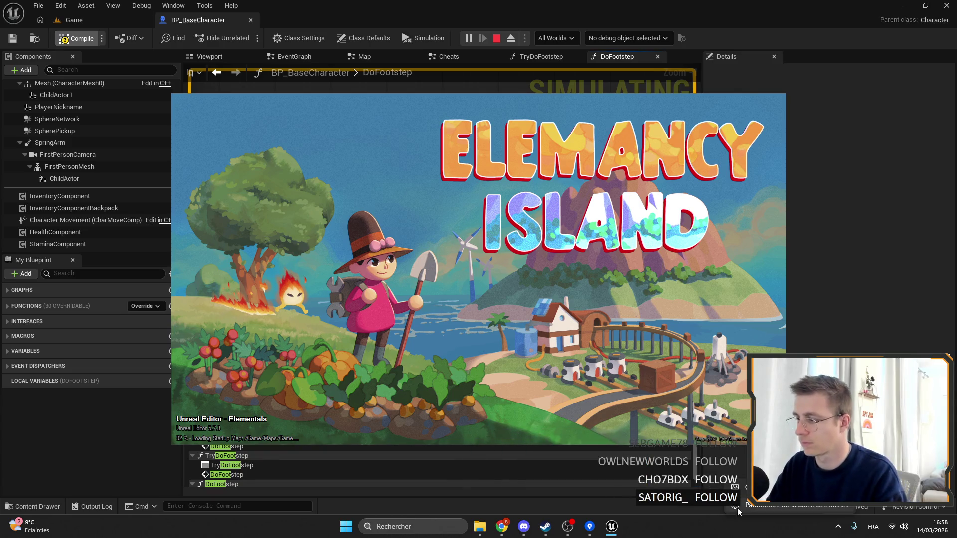
left_click(773, 506)
left_click(610, 58)
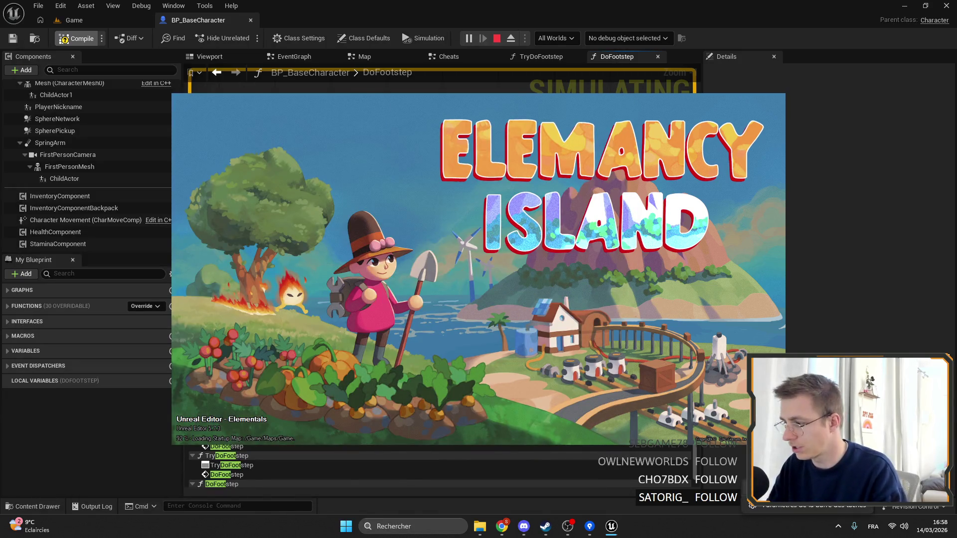
End the hung UnrealEditor process in Task Manager, then close Task Manager.
key("ctrl+shift+Escape")
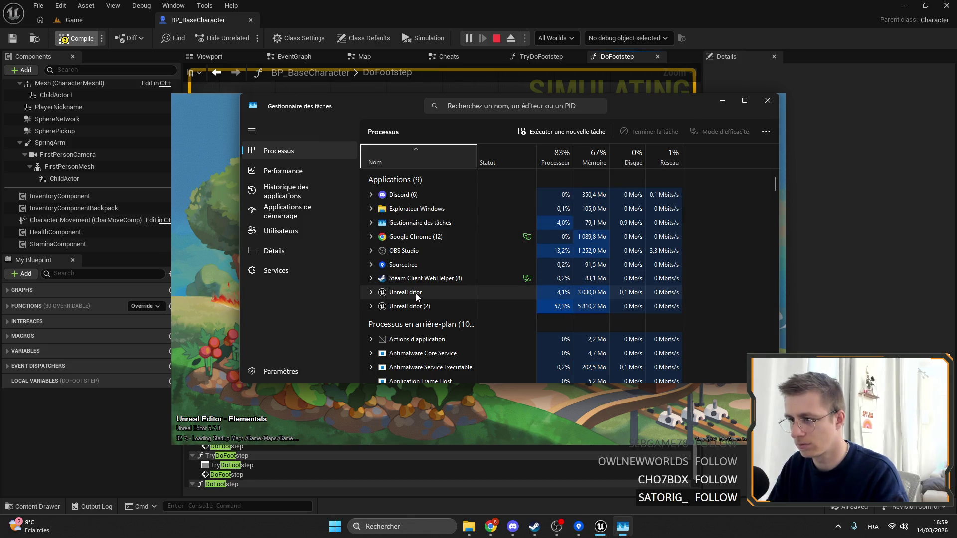
left_click(415, 304)
key("Delete")
scroll(613, 276, "down", 2)
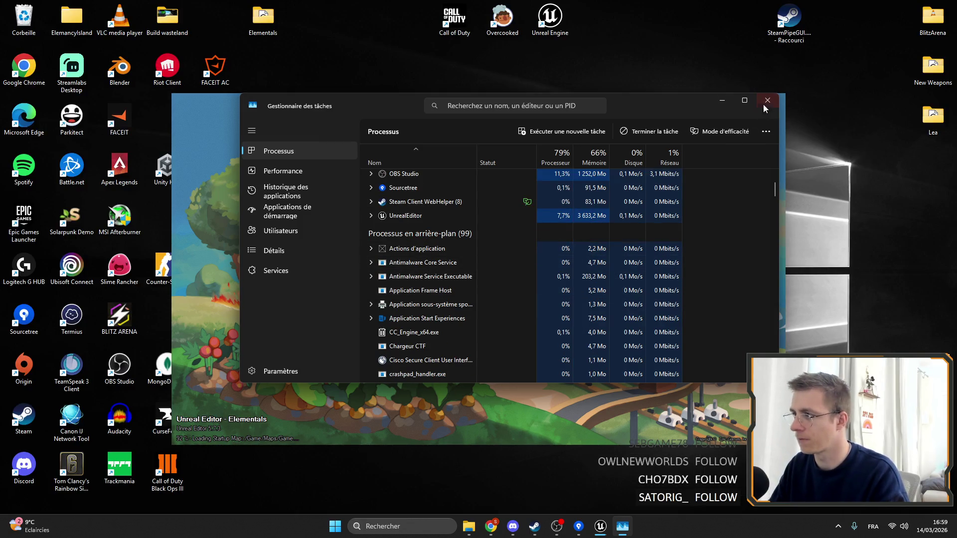
left_click(766, 100)
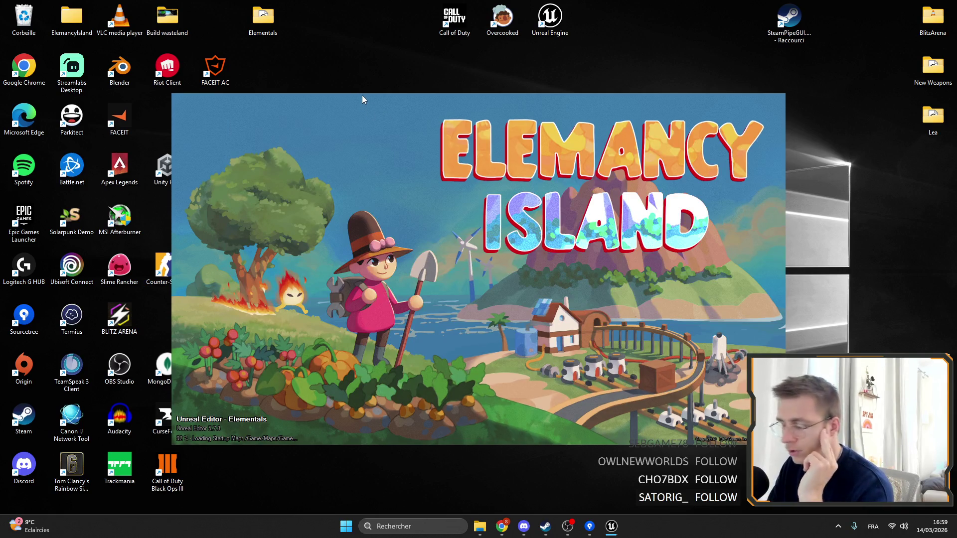
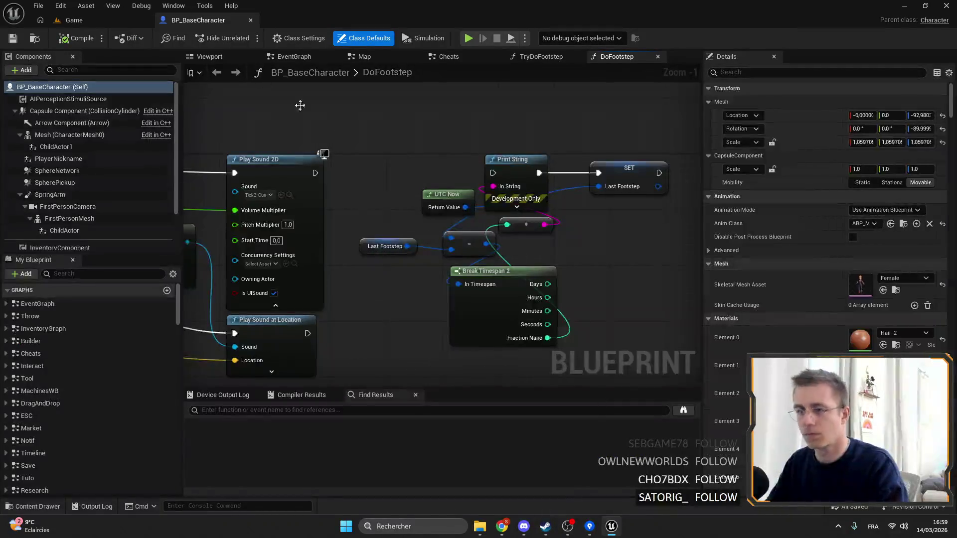
Switch to the Game level tab to watch the running multiplayer play session.
left_click(90, 25)
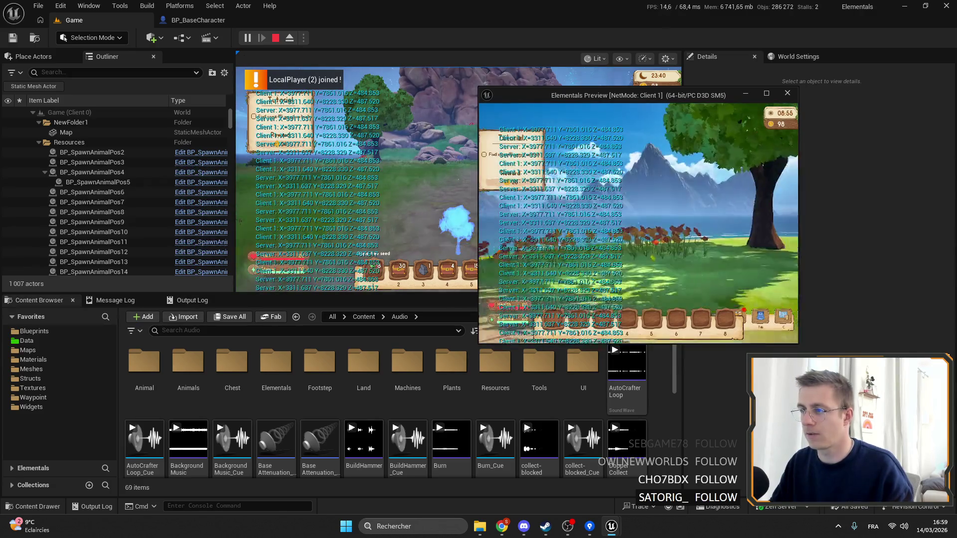
Walk the Client 1 character across the level to trigger footsteps, then end the play session.
key("w")
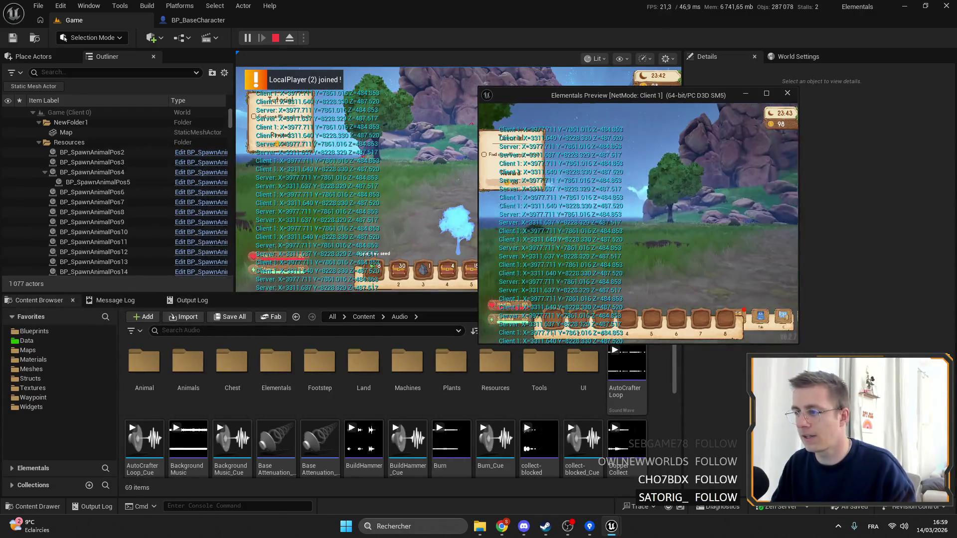
key("a")
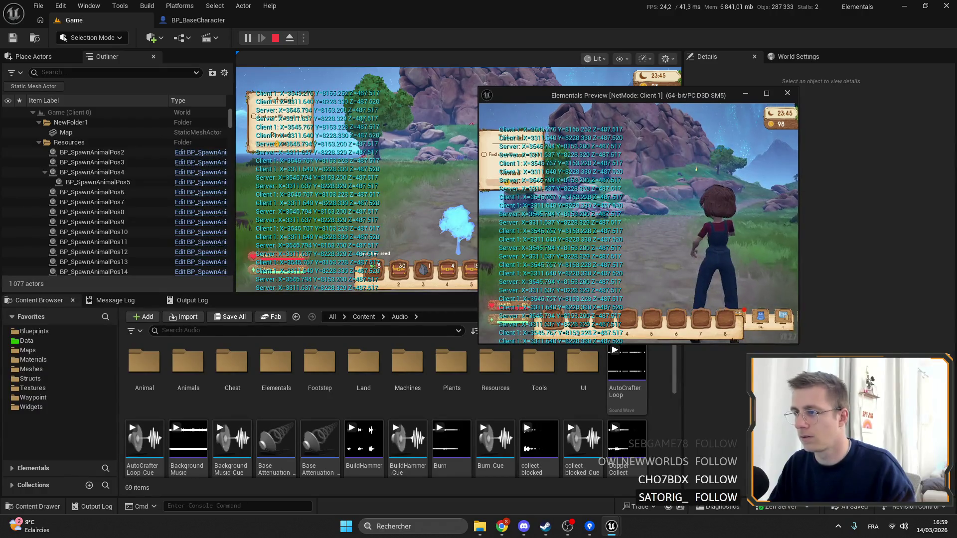
key("a")
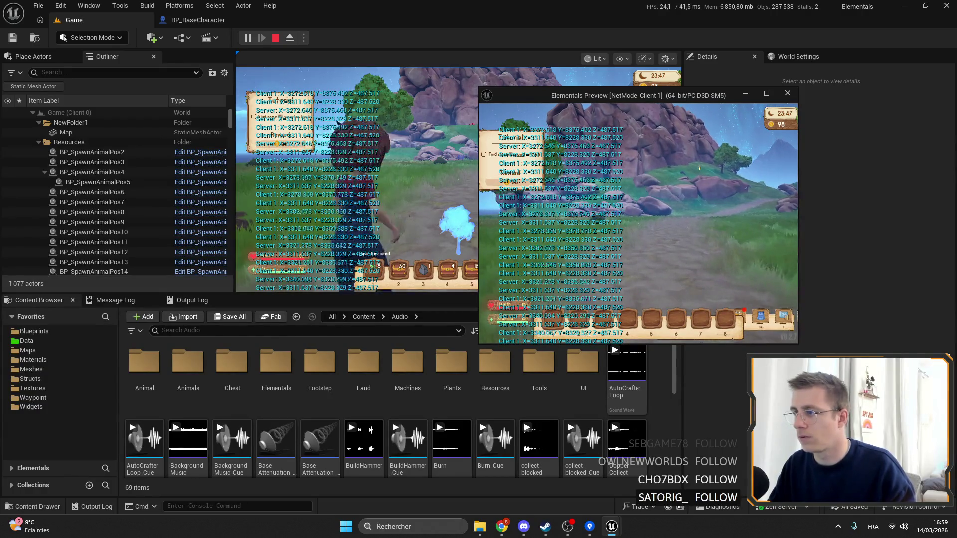
key("a")
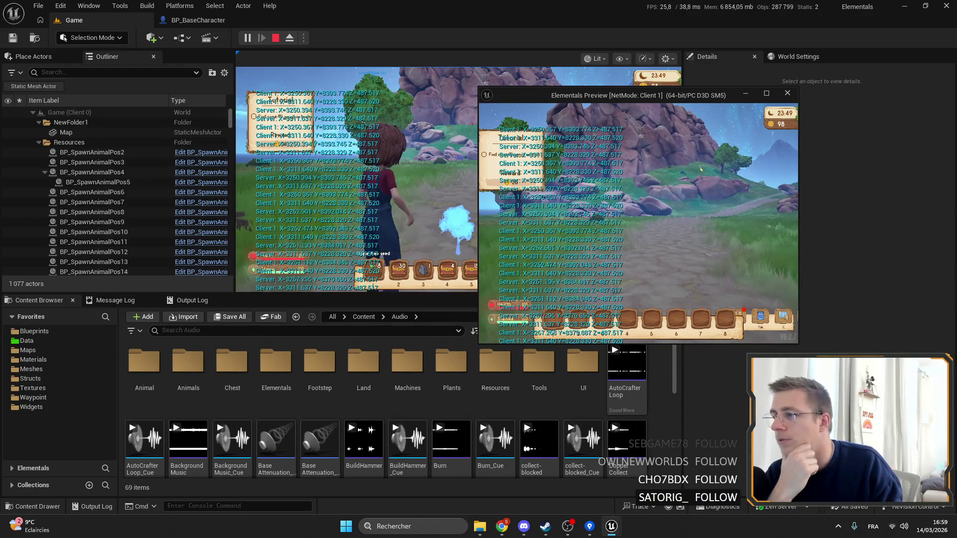
key("a")
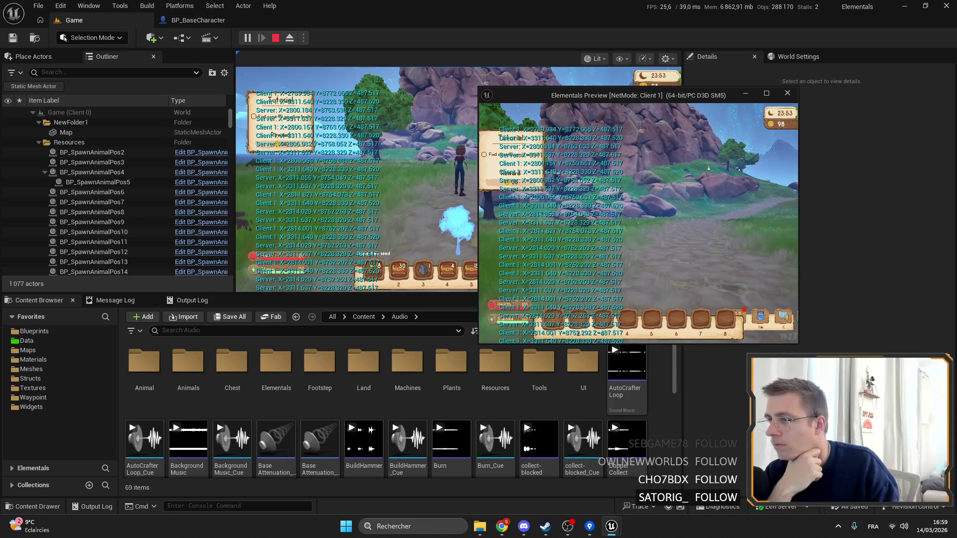
key("a")
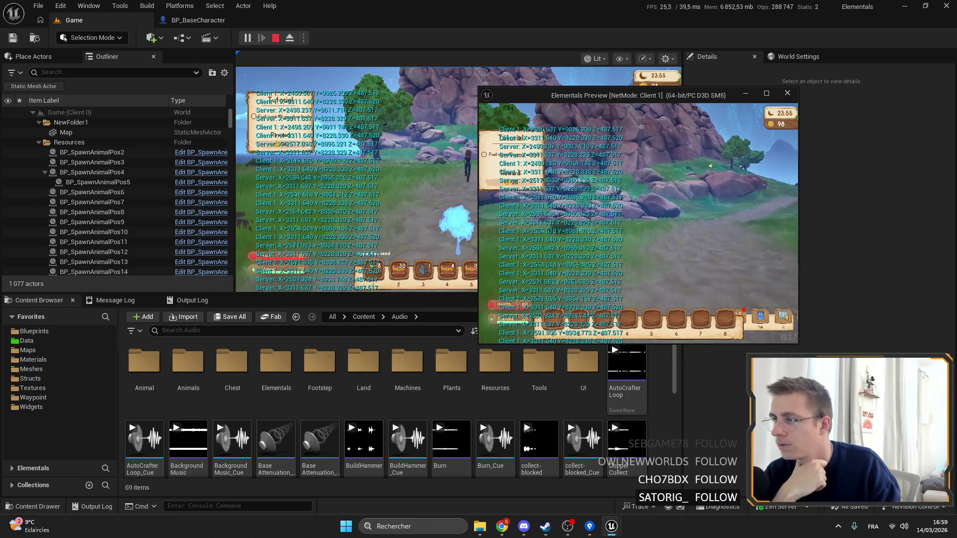
key("a")
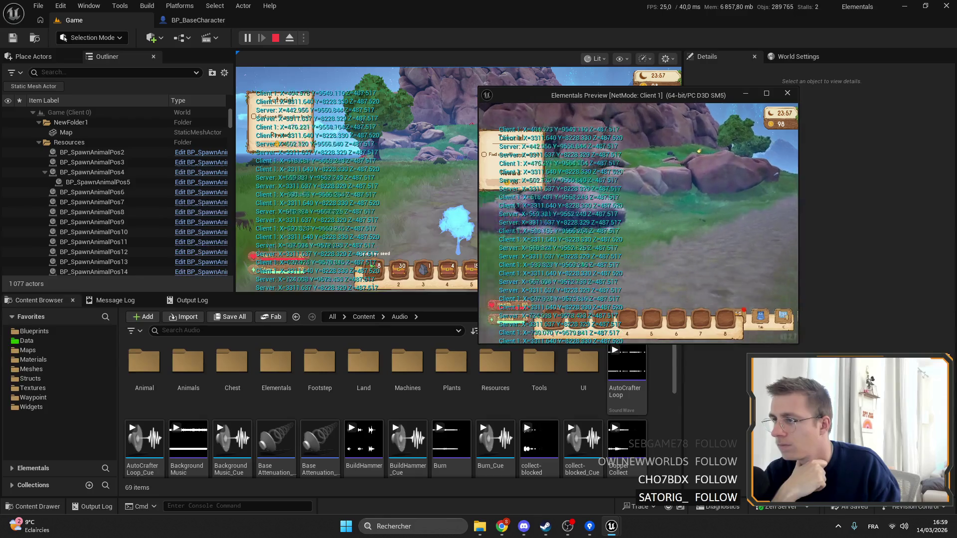
key("w")
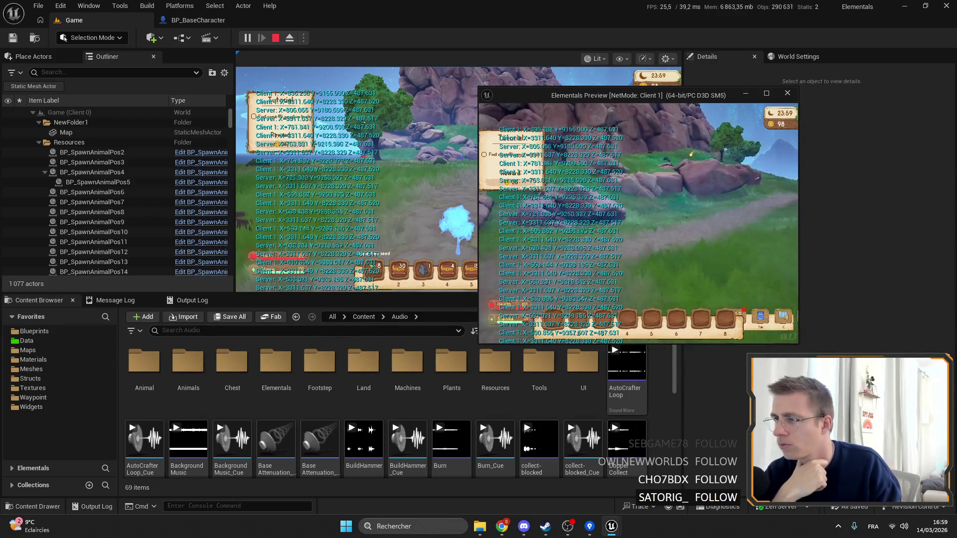
key("w")
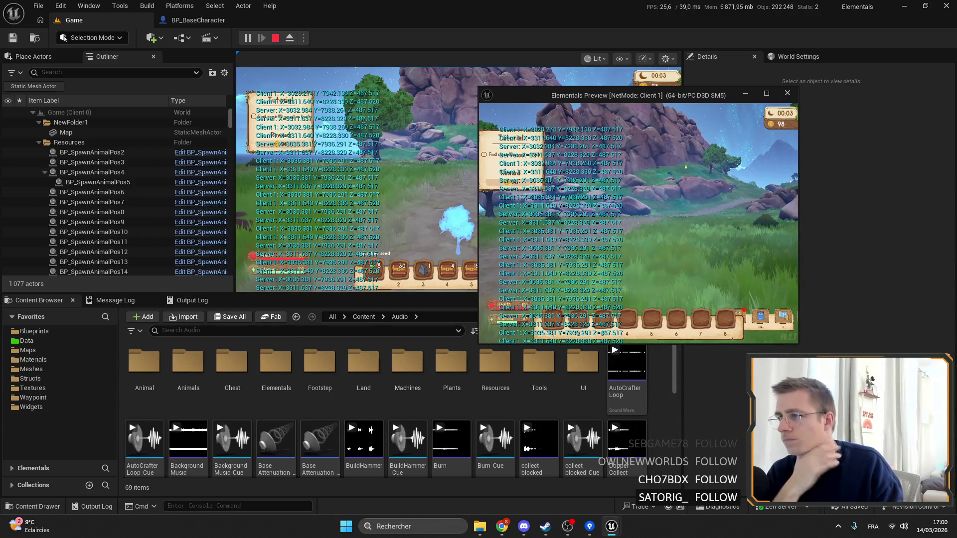
key("w")
key("w")
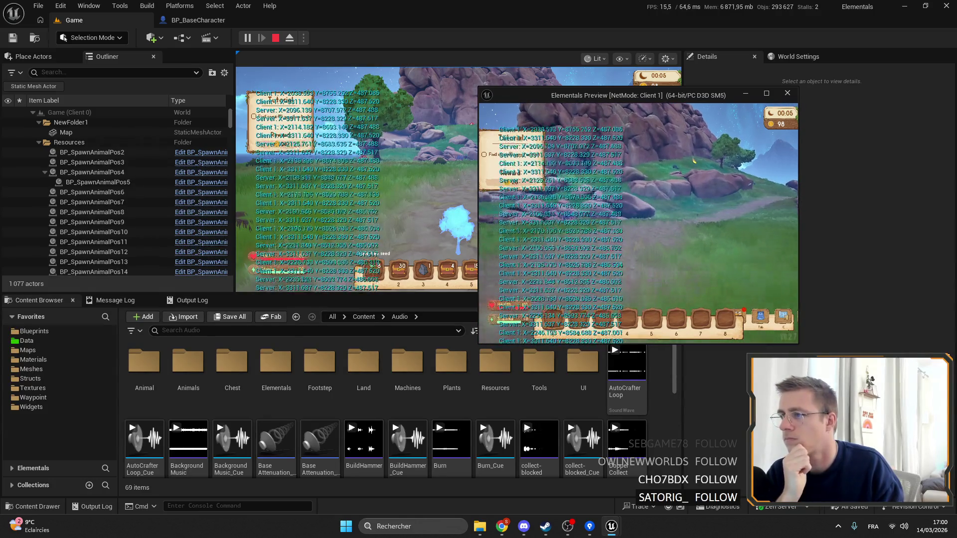
key("w")
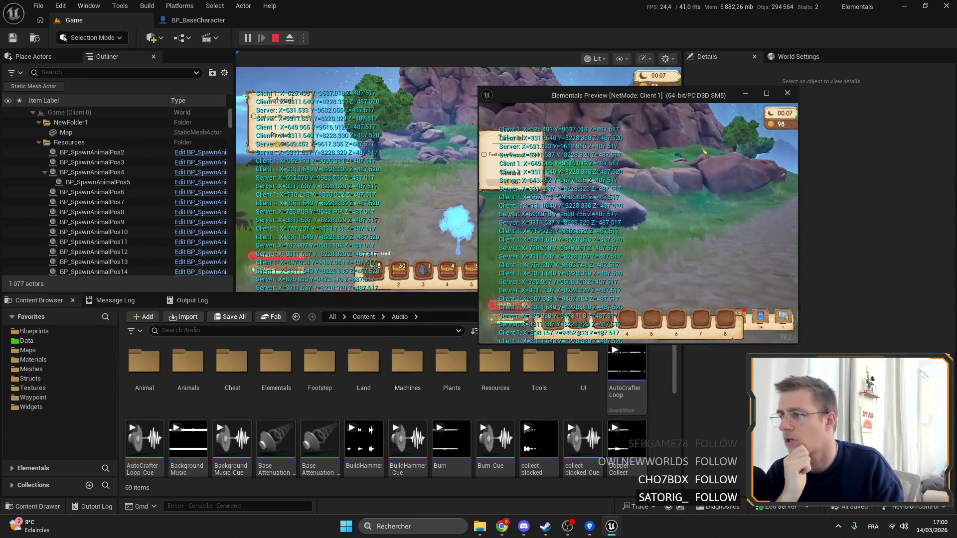
key("Escape")
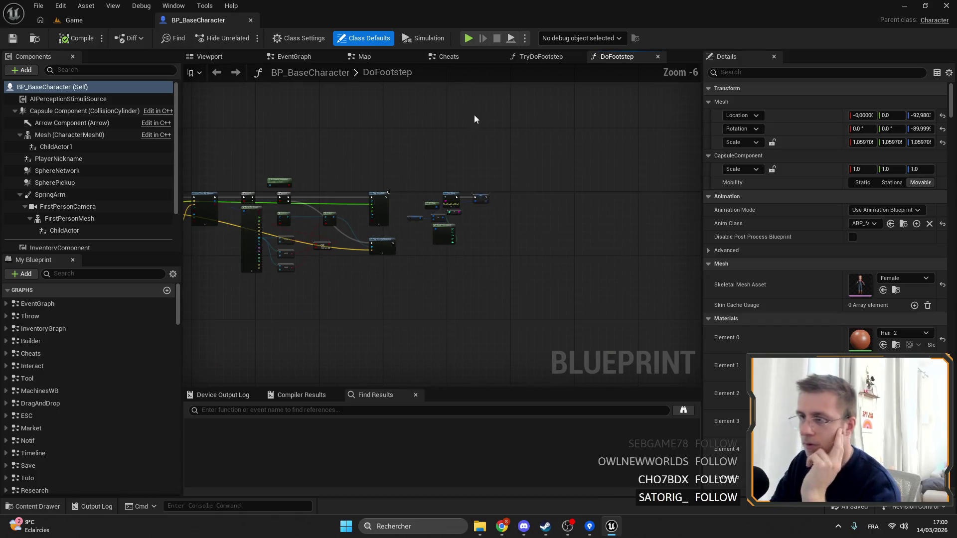
In TryDoFootstep, delete the conversion node feeding Print String so it prints Hello.
left_click(533, 58)
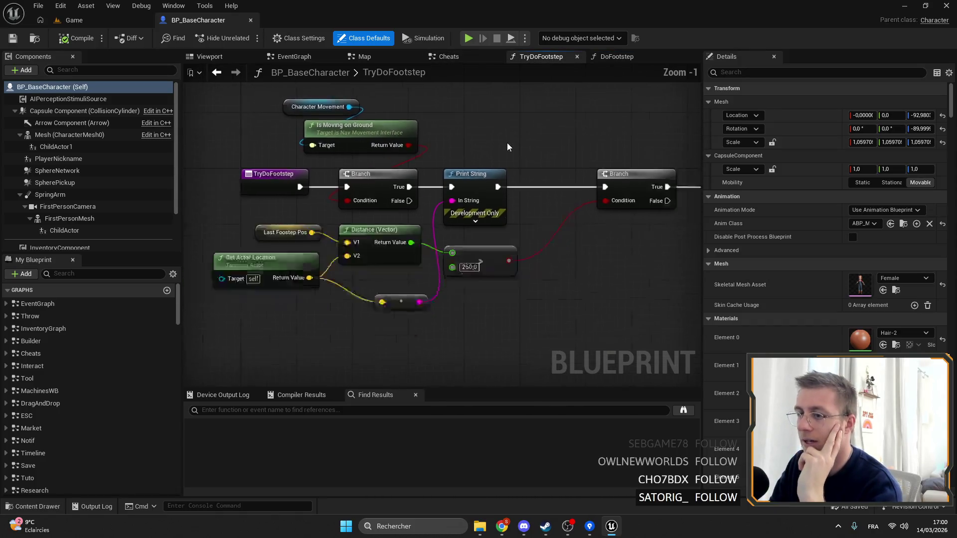
left_click_drag(446, 353, 514, 275)
key("Delete")
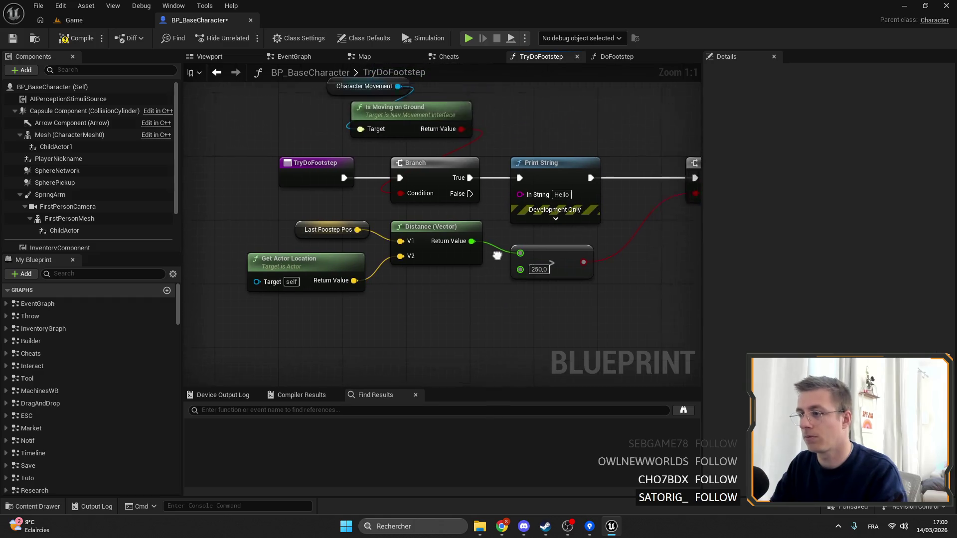
mouse_move(468, 133)
left_mouse_down()
mouse_move(493, 185)
mouse_move(467, 179)
left_mouse_up()
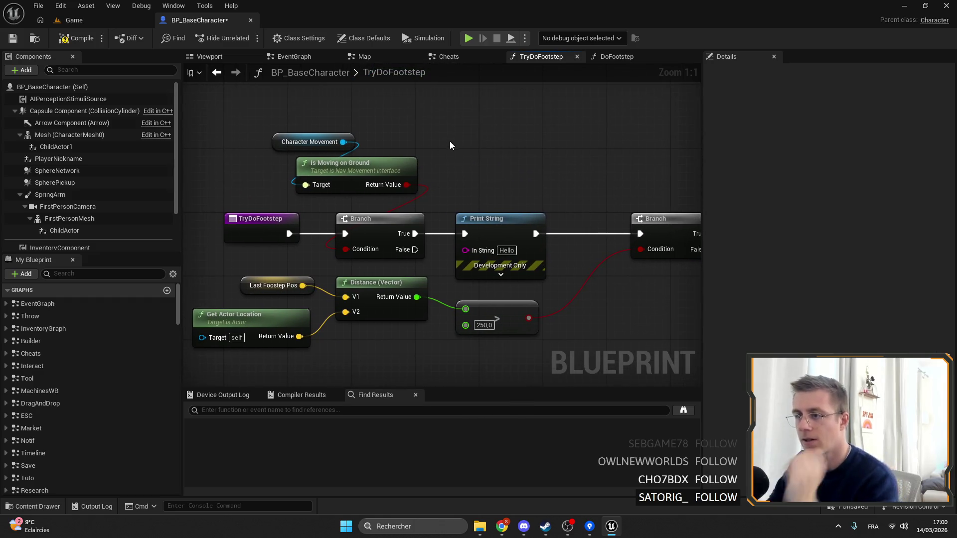
Wire Distance's Return Value into the greater-than-250 comparison node.
mouse_move(484, 305)
left_mouse_down()
mouse_move(498, 277)
mouse_move(478, 279)
mouse_move(497, 277)
left_mouse_up()
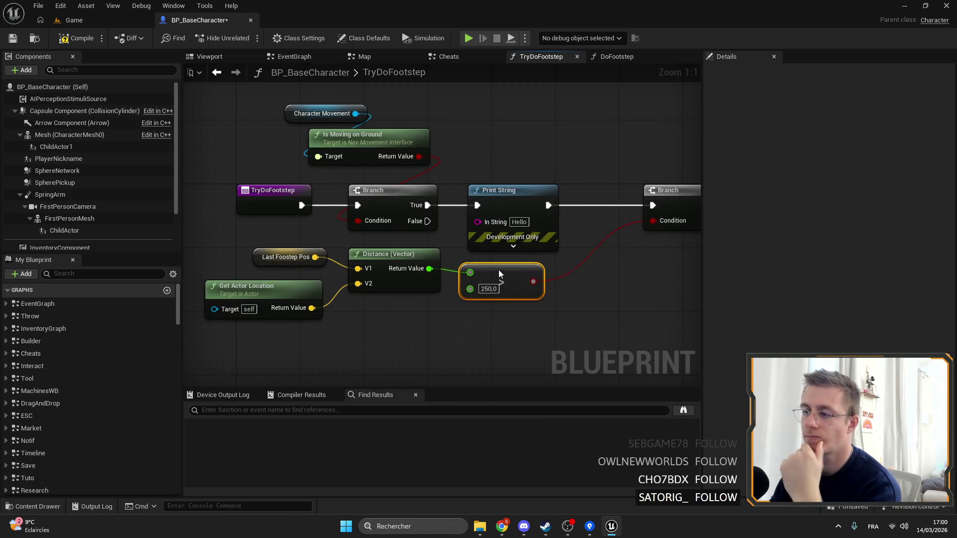
mouse_move(314, 247)
left_mouse_down()
mouse_move(348, 279)
mouse_move(495, 325)
left_mouse_up()
left_click_drag(487, 122, 463, 151)
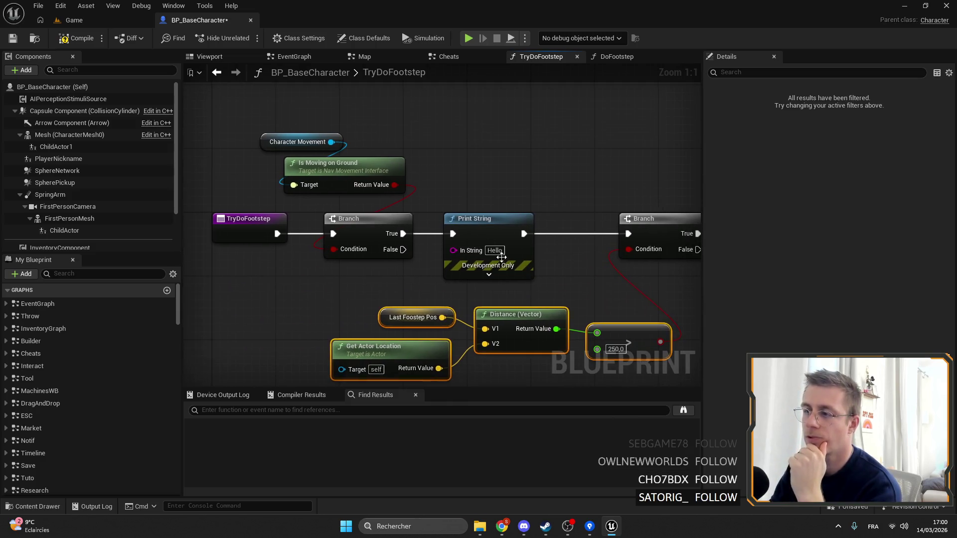
right_click(463, 151)
Feed a Get Delta Time node into Print String's In String, compile, and return to Game.
type("deltat")
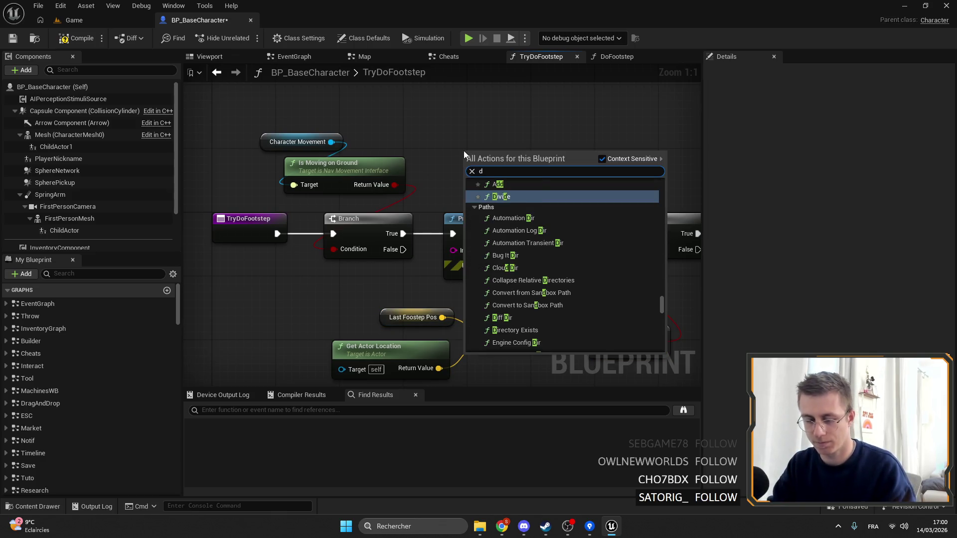
scroll(571, 238, "down", 2)
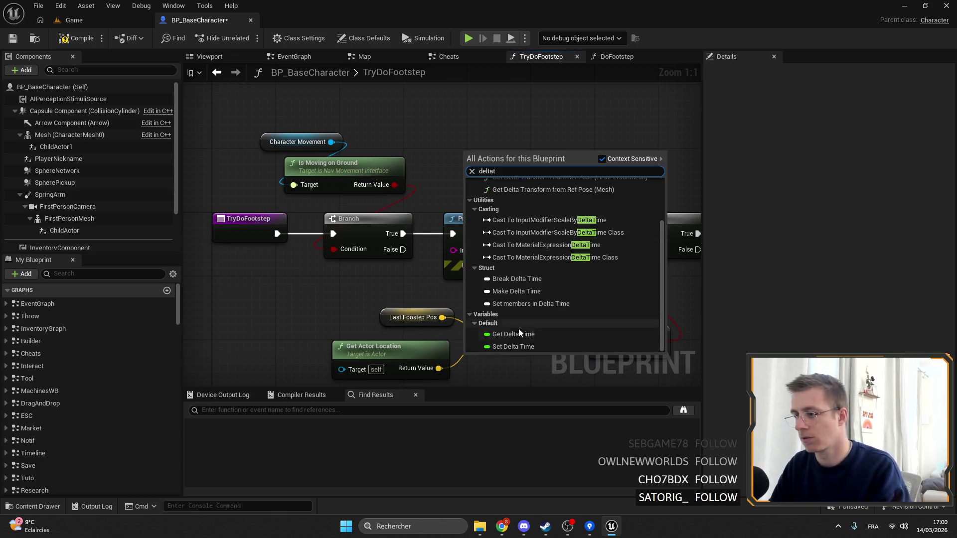
left_click(517, 331)
left_click_drag(467, 267, 454, 250)
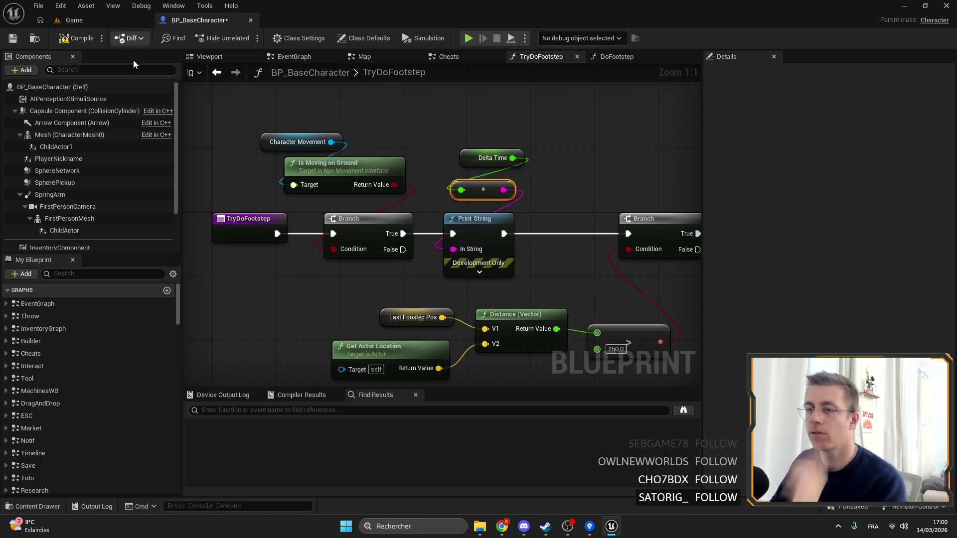
left_click(13, 37)
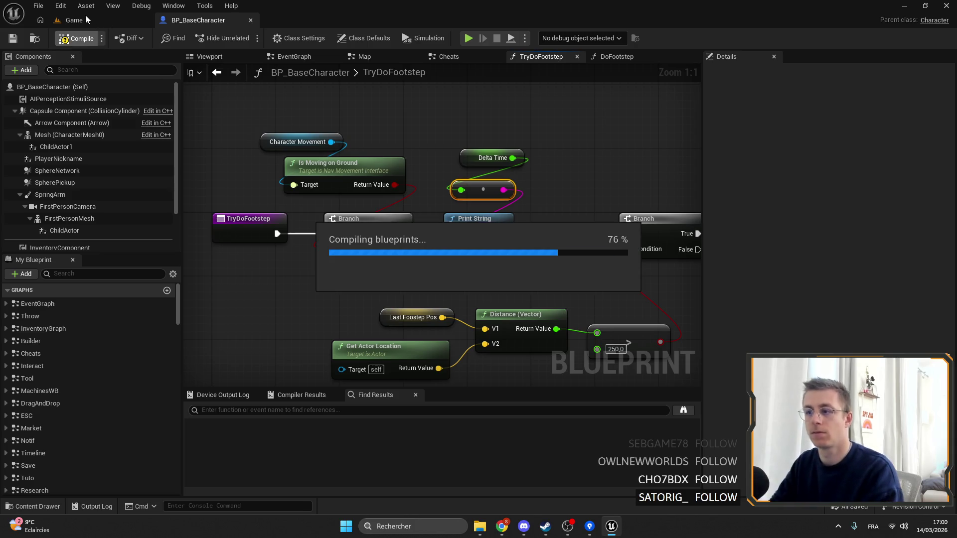
left_click(75, 21)
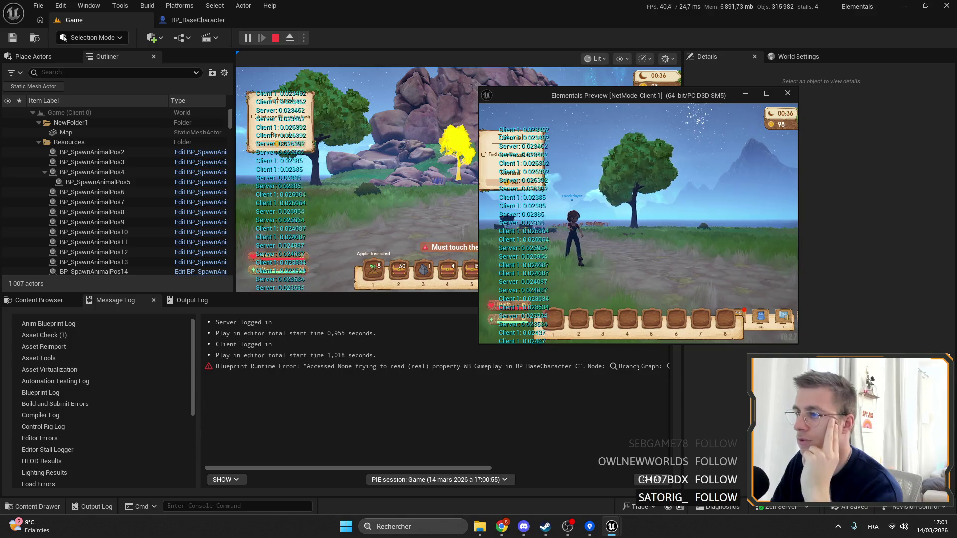
Run the client character around watching printed delta times near 0.02, then stop and reopen BP_BaseCharacter.
key("w")
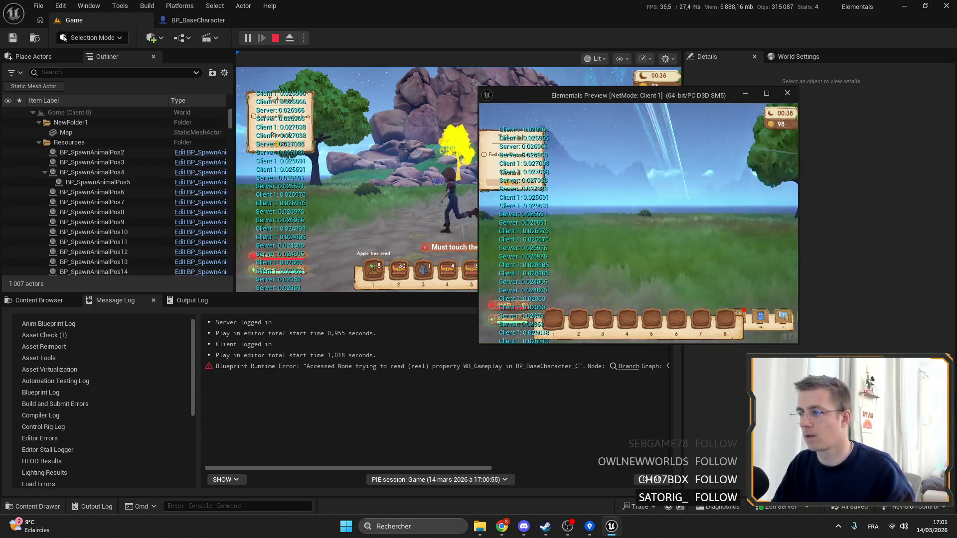
key("w")
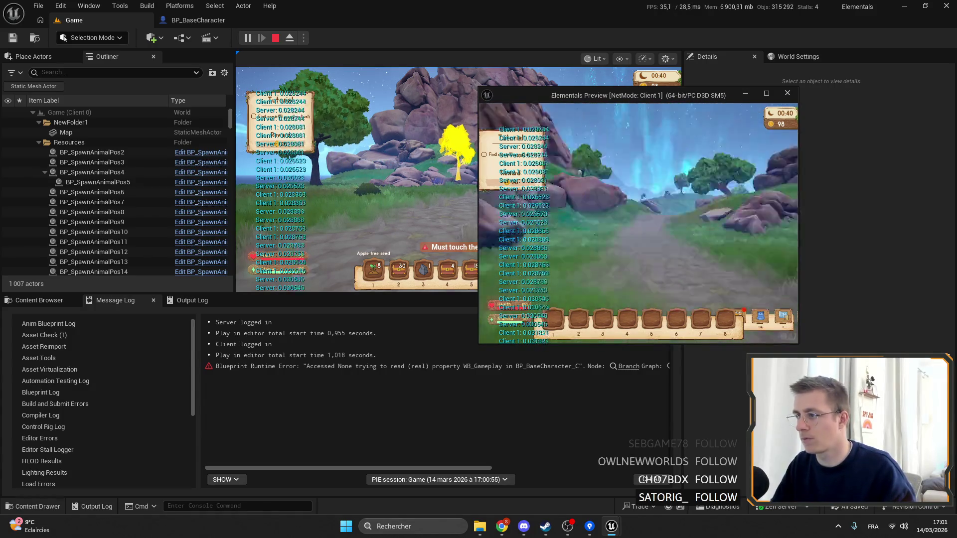
key("w")
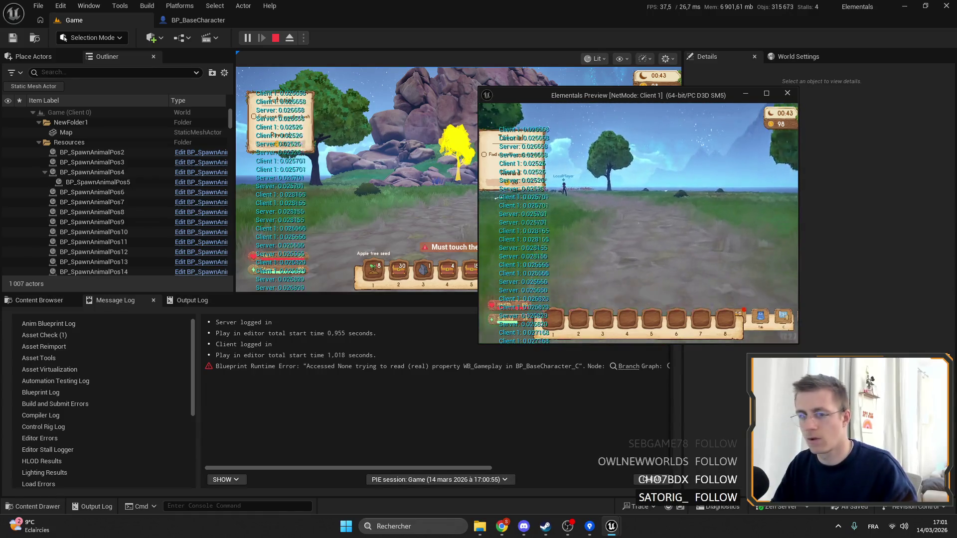
key("w")
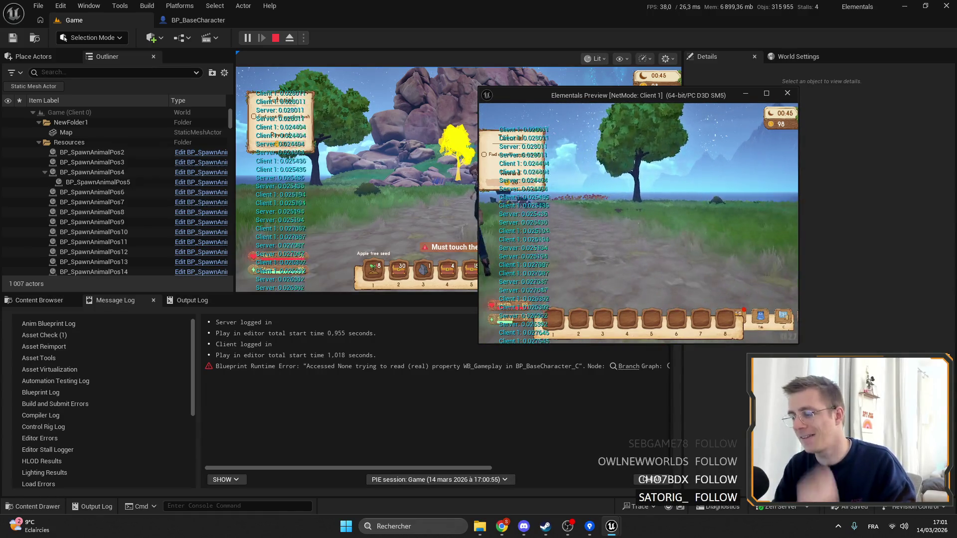
key("alt+Tab")
left_click(275, 37)
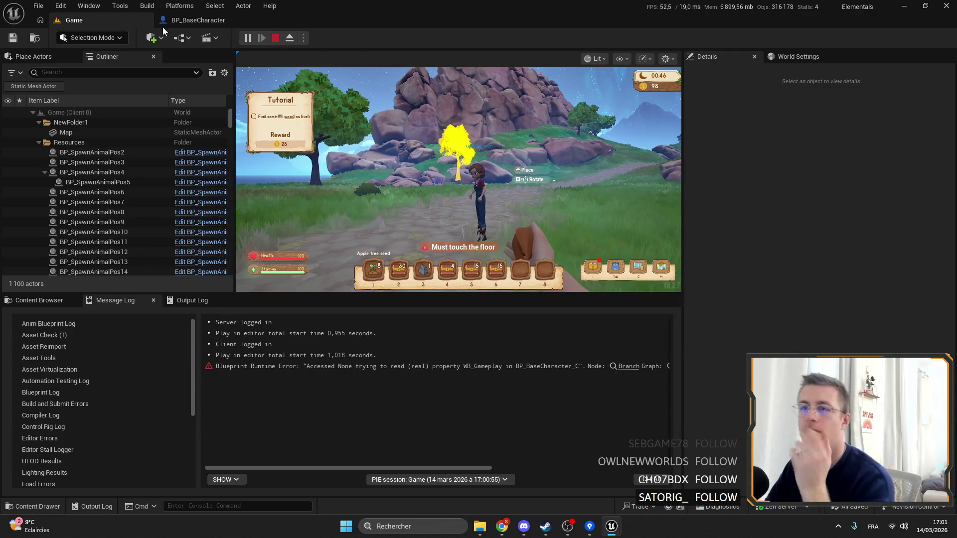
left_click(202, 22)
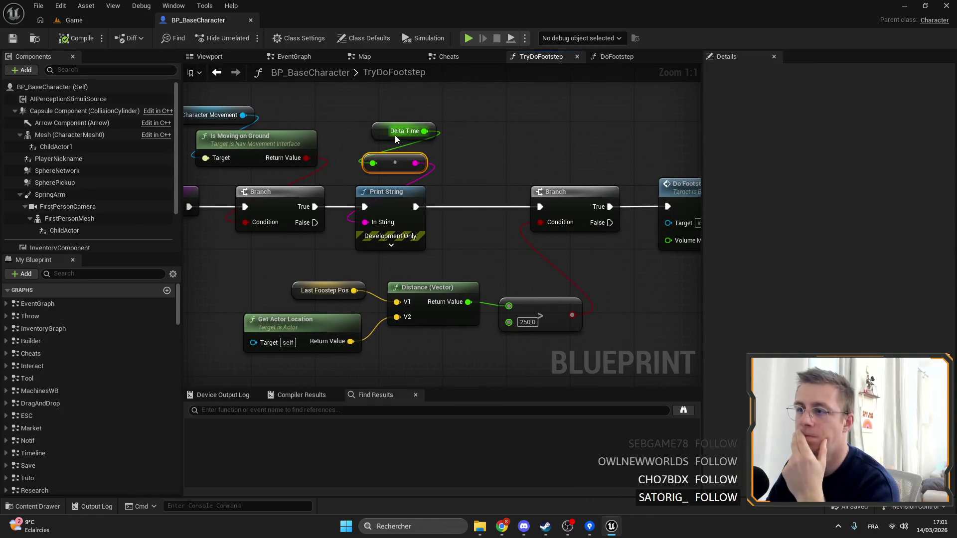
Nudge the Delta Time node and select the Delta Time, multiply and Print String nodes.
left_click_drag(404, 130, 396, 139)
left_click(389, 168, "ctrl")
left_click(374, 175)
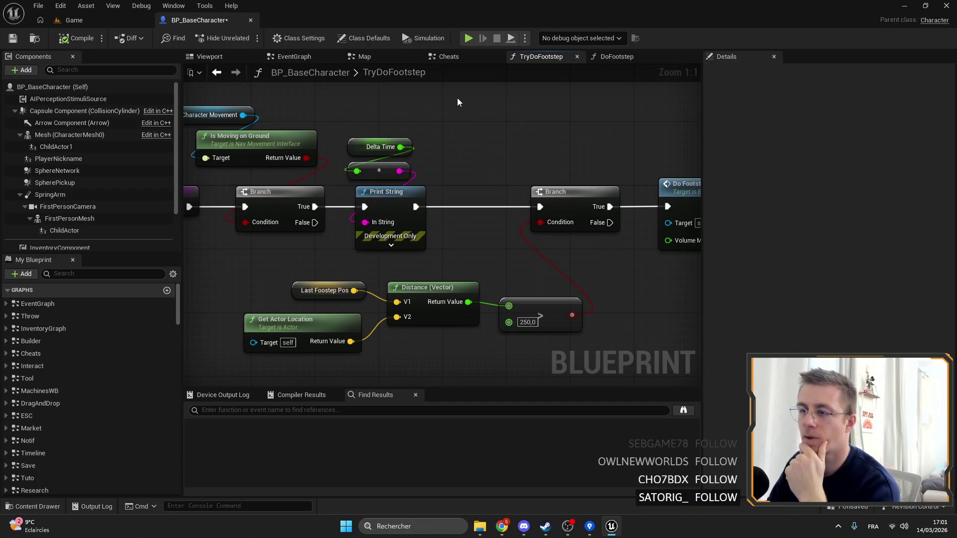
scroll(458, 100, "down", 3)
left_click_drag(399, 166, 422, 232)
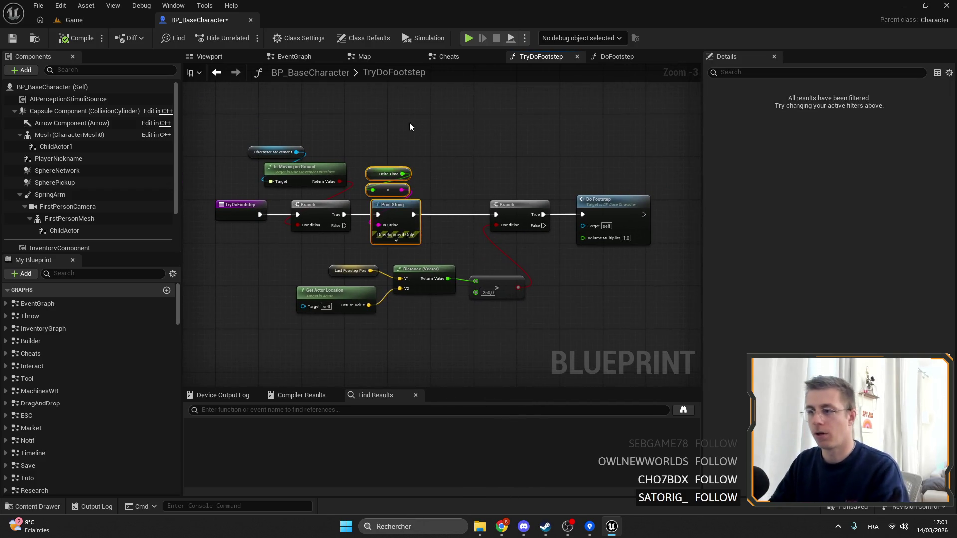
scroll(89, 174, "down", 3)
Review CharacterMovement's Details down to Jumping/Falling, then switch to the EventGraph.
left_click(150, 220)
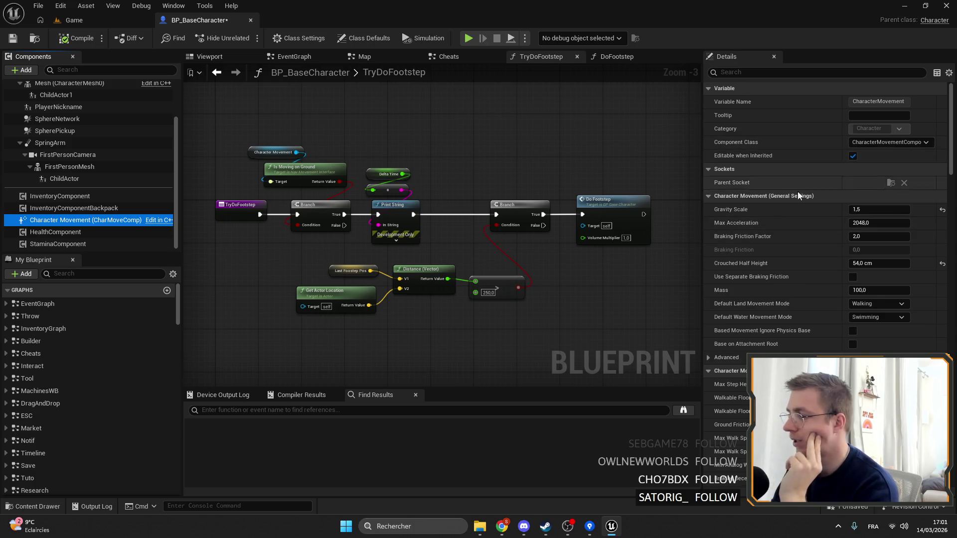
scroll(837, 222, "down", 10)
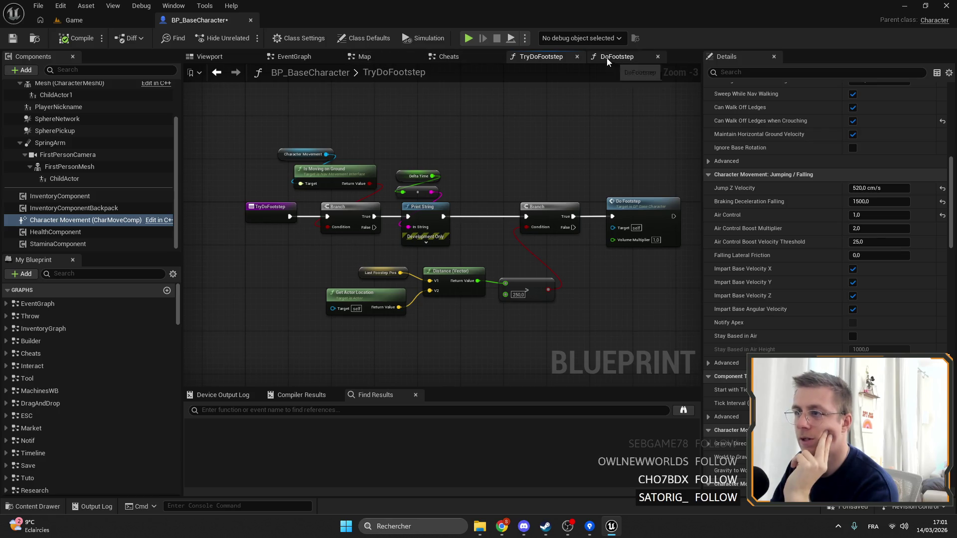
left_click(285, 58)
left_click(302, 412)
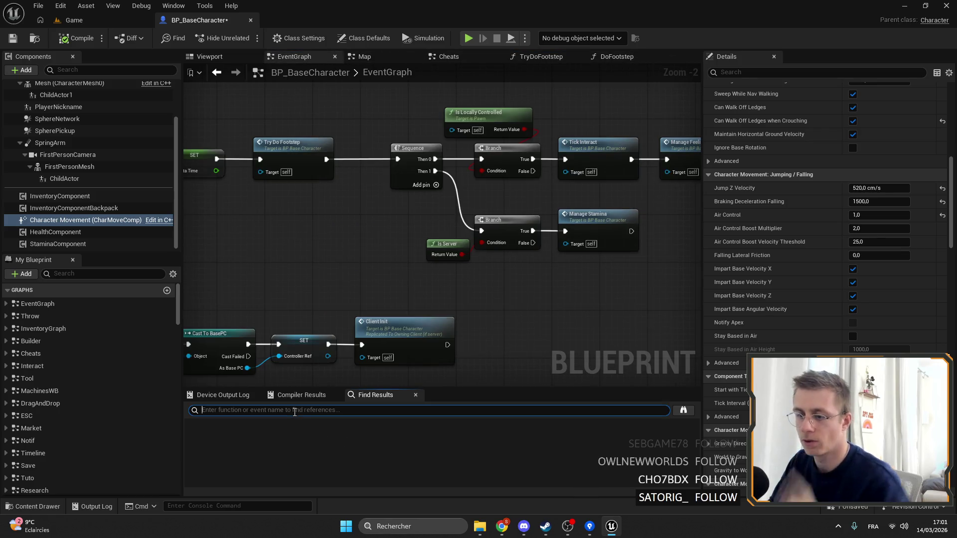
Search Find Results for 'runnig', which returns no matches.
type("runnig")
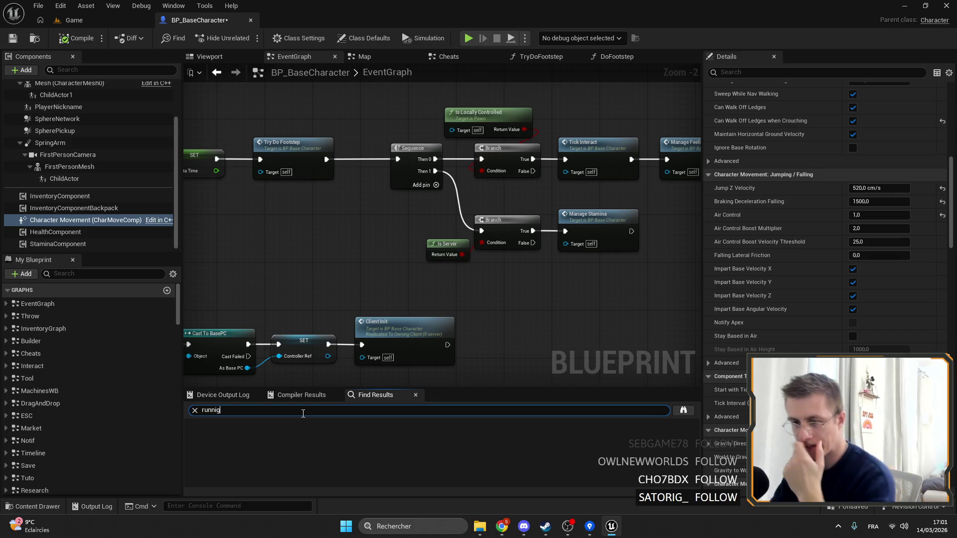
key("Return")
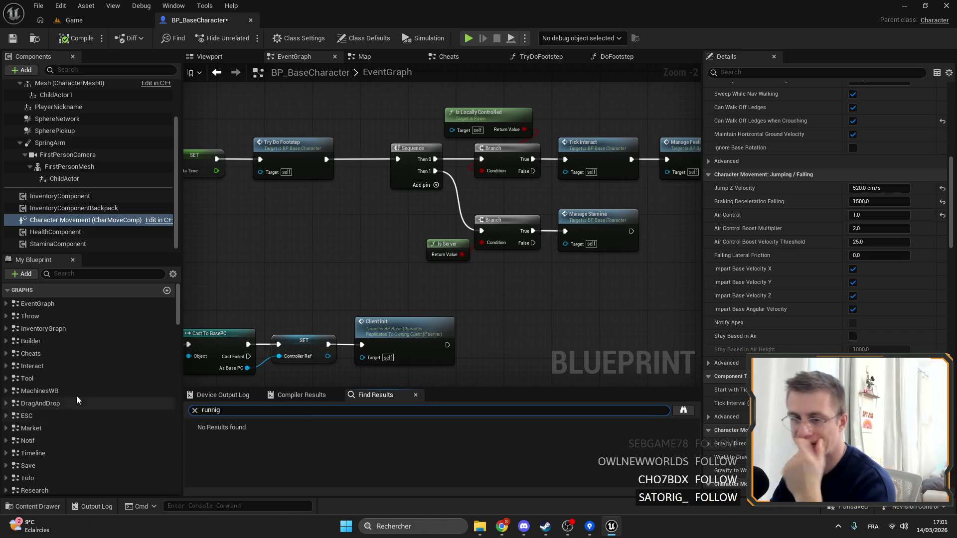
scroll(124, 349, "down", 10)
scroll(380, 235, "down", 8)
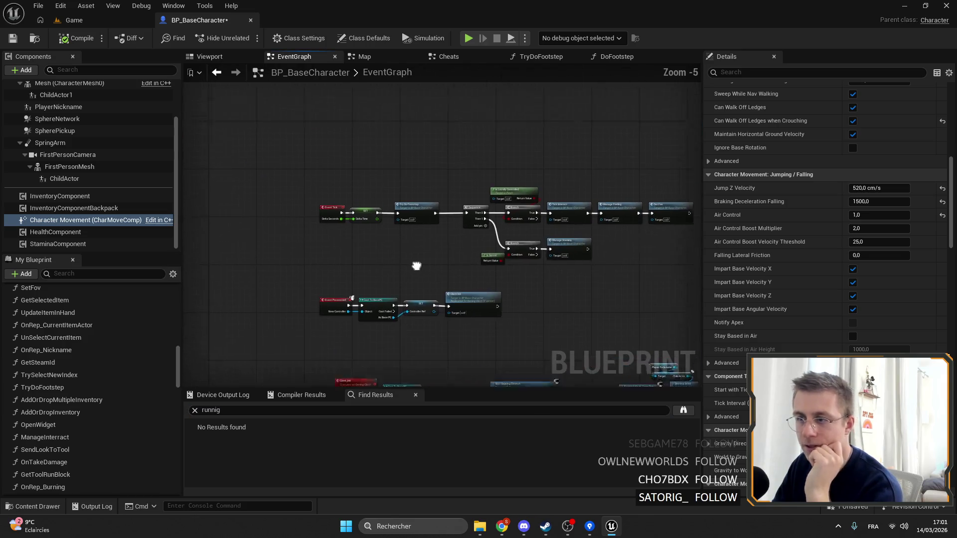
Bring the Sprint input logic into view and open the Can Run macro graph.
scroll(451, 302, "up", 6)
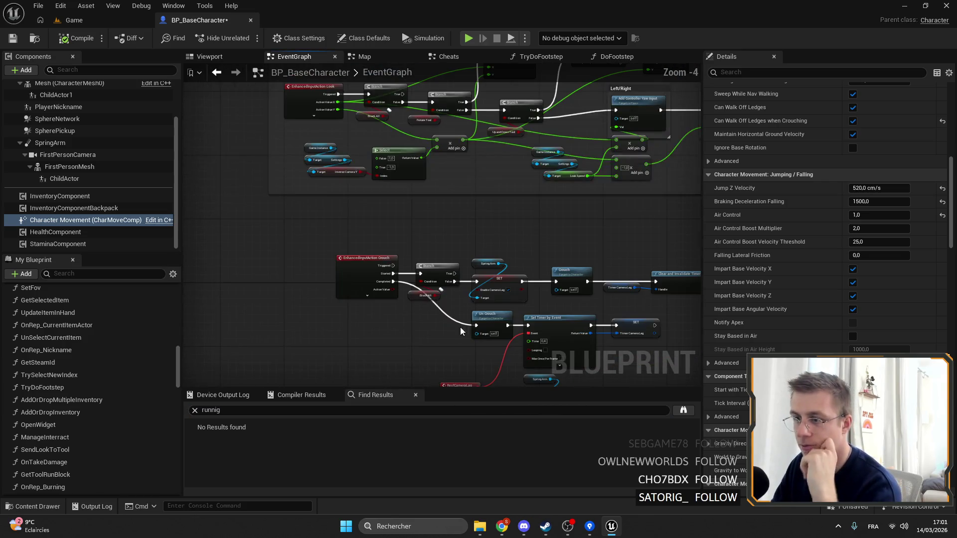
left_click_drag(468, 265, 433, 218)
scroll(348, 223, "up", 1)
mouse_move(347, 224)
left_mouse_down()
mouse_move(491, 207)
mouse_move(528, 249)
mouse_move(569, 266)
left_mouse_up()
double_click(409, 169)
scroll(404, 209, "up", 5)
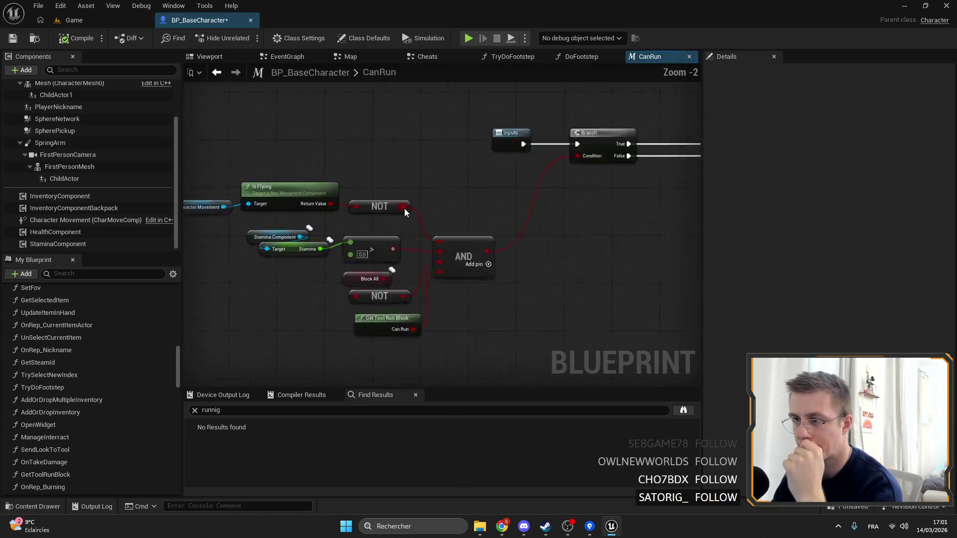
Open the GetToolRunBlock function from CanRun to inspect it, then go back to the EventGraph.
scroll(459, 287, "down", 2)
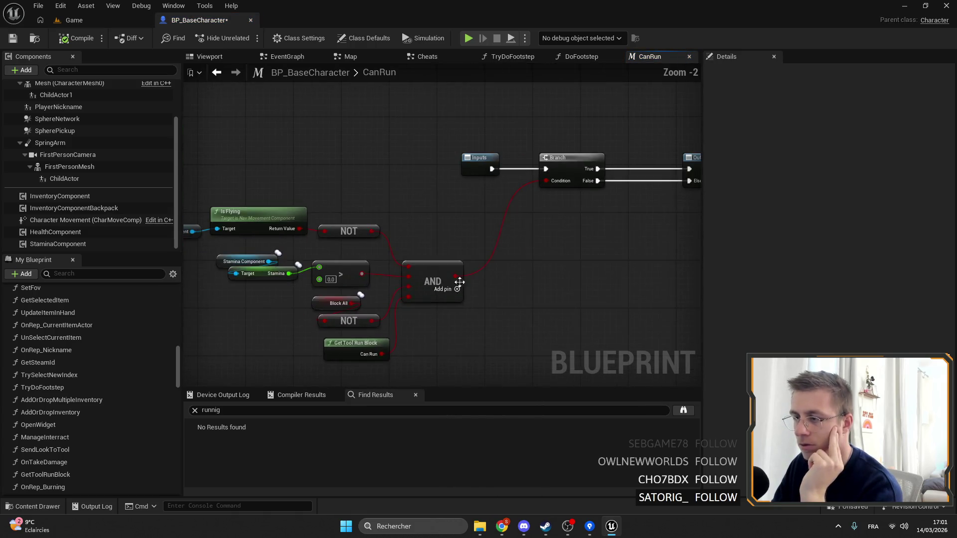
left_click(436, 295)
double_click(436, 295)
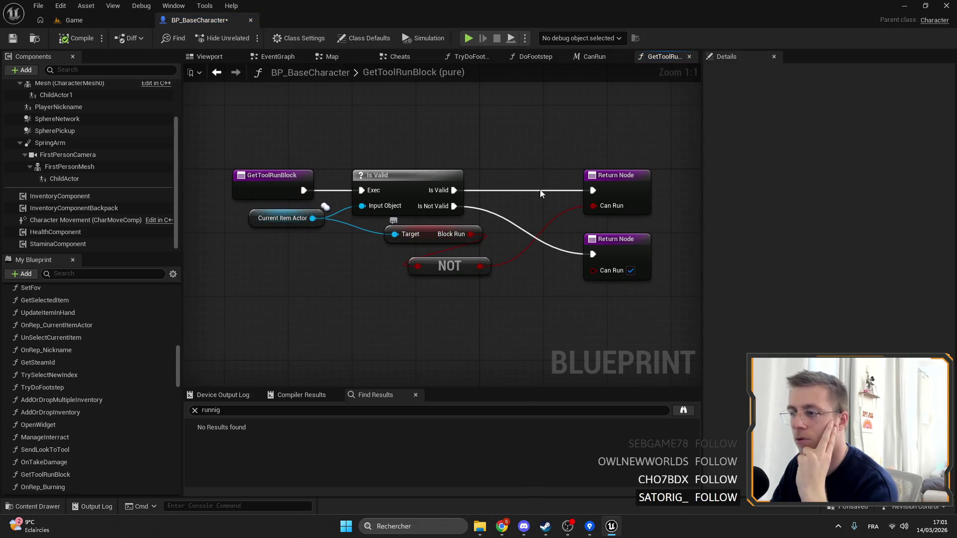
left_click(289, 58)
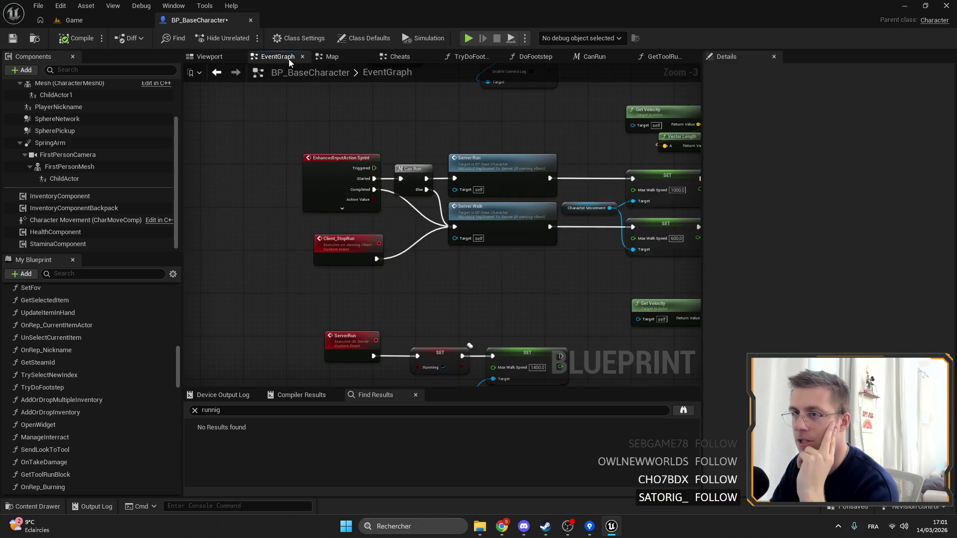
Select the Max Walk Speed SET and Character Movement nodes, then pan to ServerRun/ServerWalk.
scroll(495, 188, "down", 4)
scroll(433, 175, "up", 4)
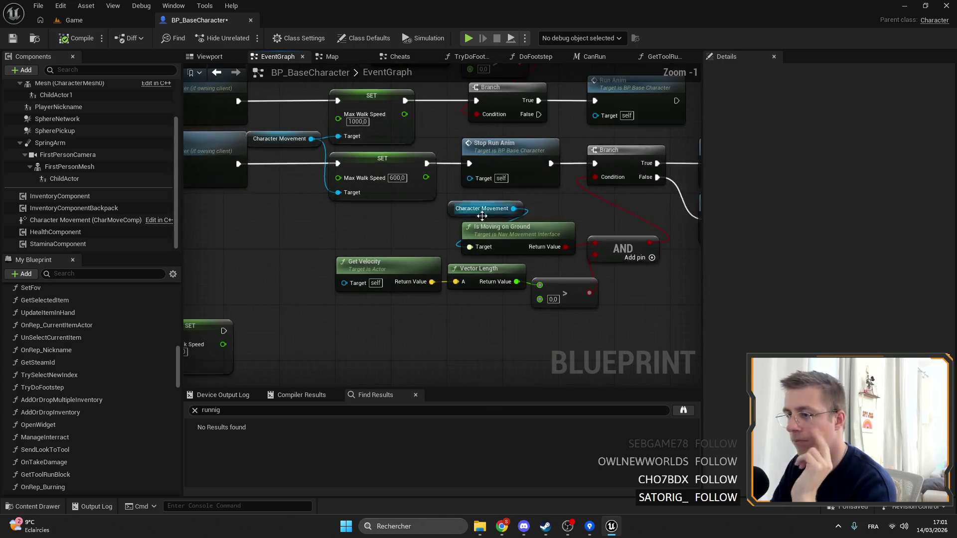
scroll(462, 198, "down", 1)
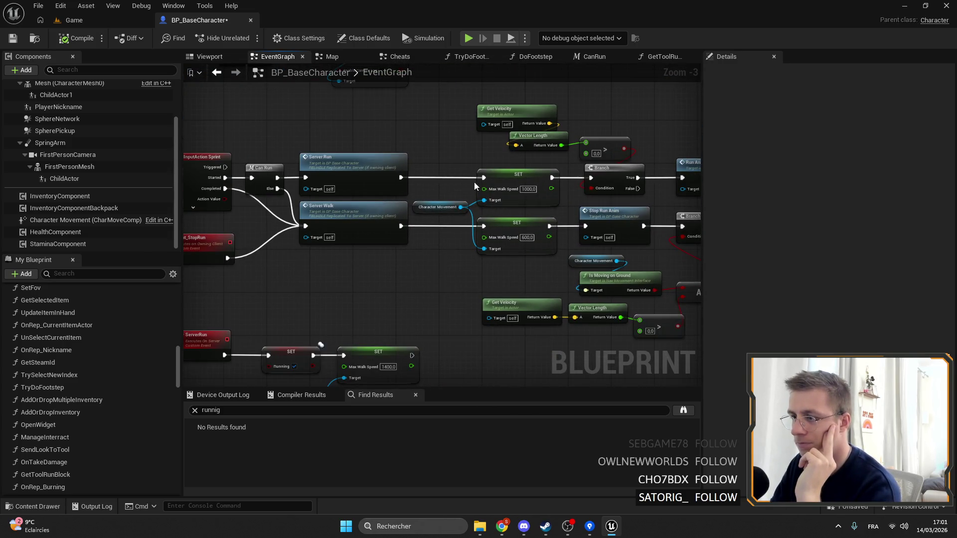
left_click_drag(475, 186, 498, 263)
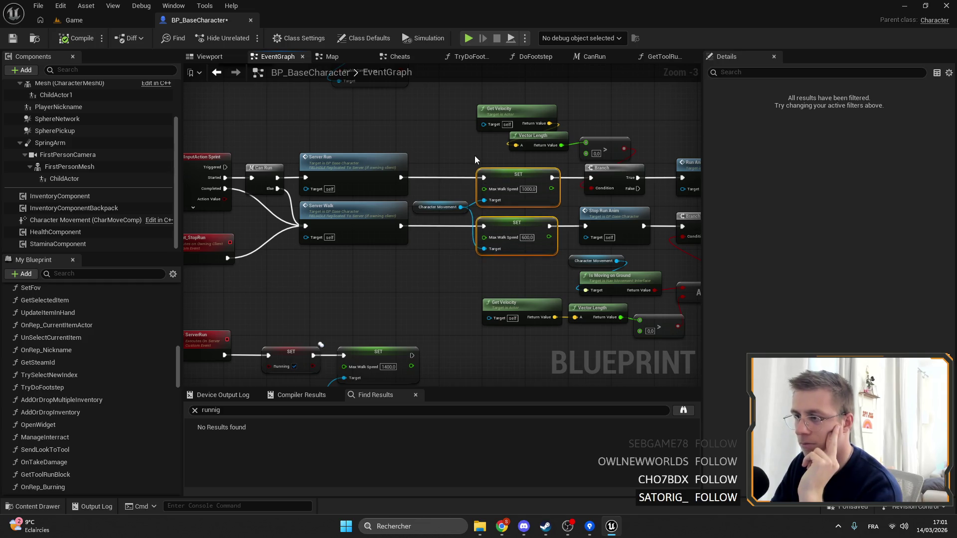
left_click_drag(417, 161, 512, 279)
mouse_move(417, 255)
left_mouse_down()
mouse_move(494, 242)
mouse_move(371, 231)
mouse_move(344, 200)
mouse_move(340, 151)
mouse_move(459, 141)
left_mouse_up()
mouse_move(299, 133)
left_mouse_down()
mouse_move(525, 342)
mouse_move(431, 294)
left_mouse_up()
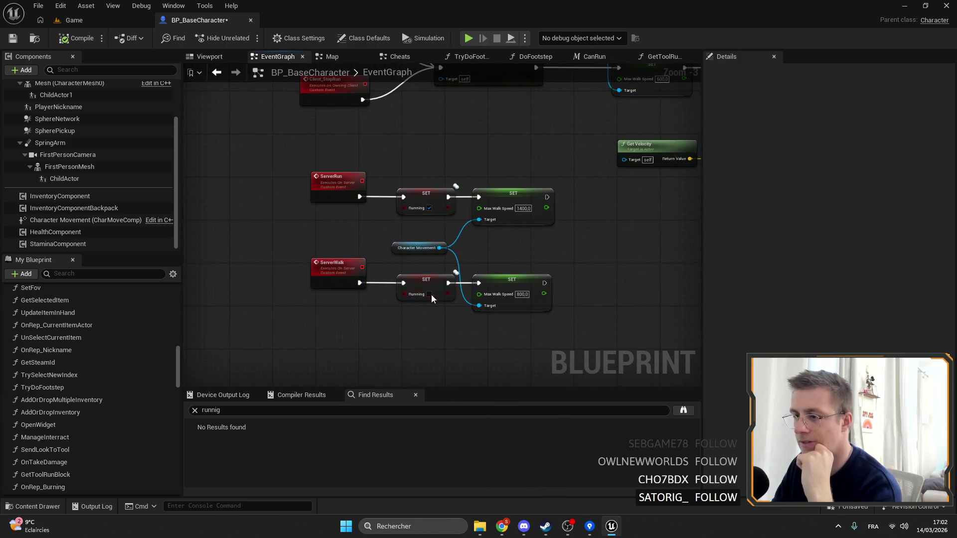
Find references to bRunning from the ServerWalk Running setter and jump to the first setter.
right_click(432, 294)
key("Escape")
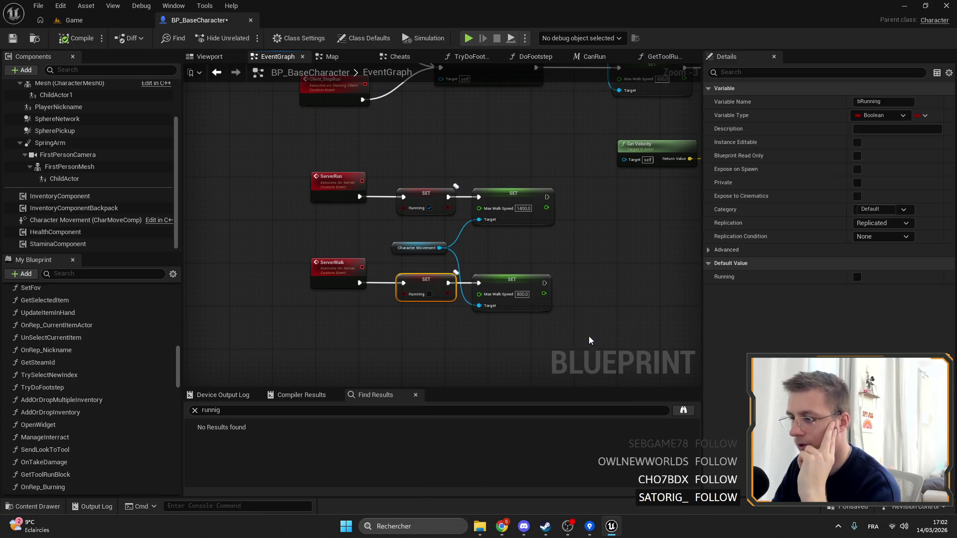
left_click(228, 445)
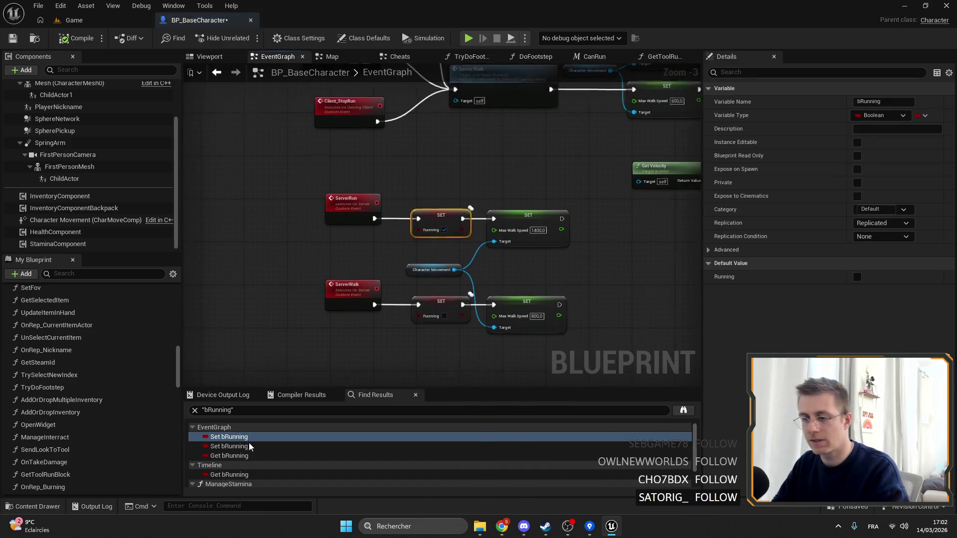
Jump to each bRunning read in EventGraph, Timeline, ManageStamina and SetFov.
left_click(244, 456)
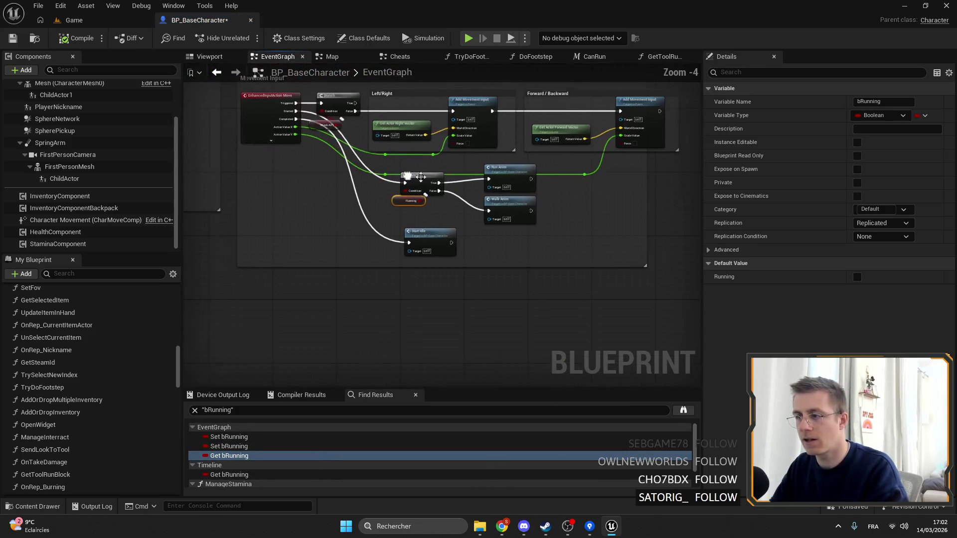
scroll(241, 463, "down", 2)
left_click(241, 445)
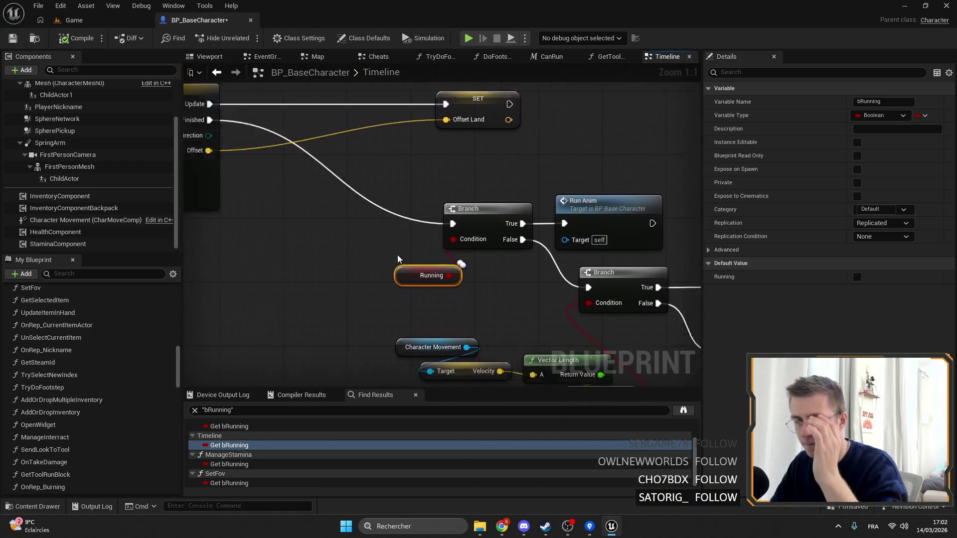
left_click(229, 464)
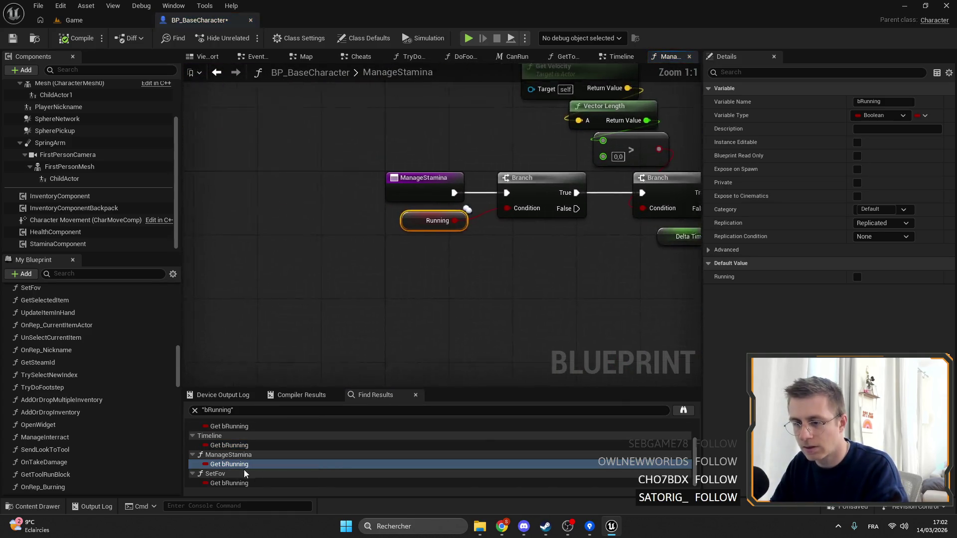
left_click(244, 482)
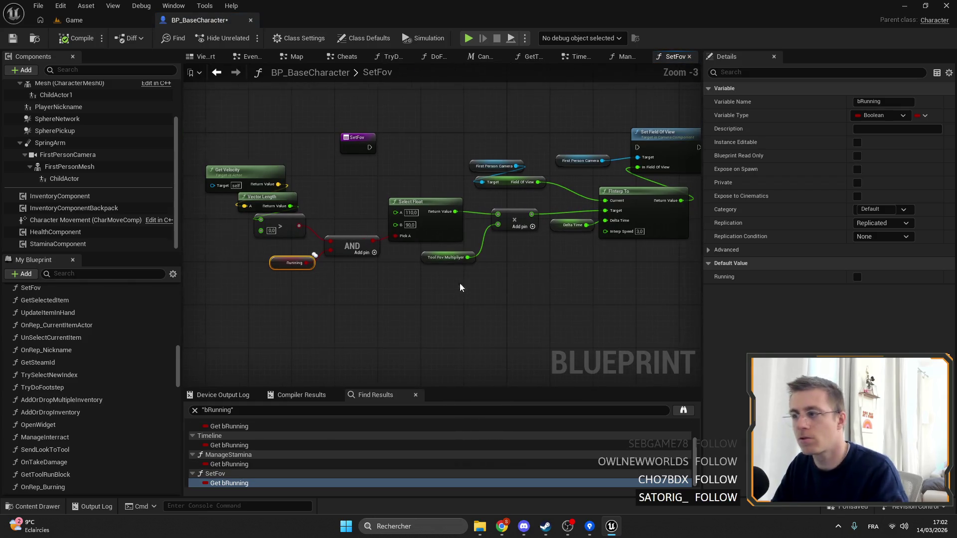
scroll(259, 466, "up", 3)
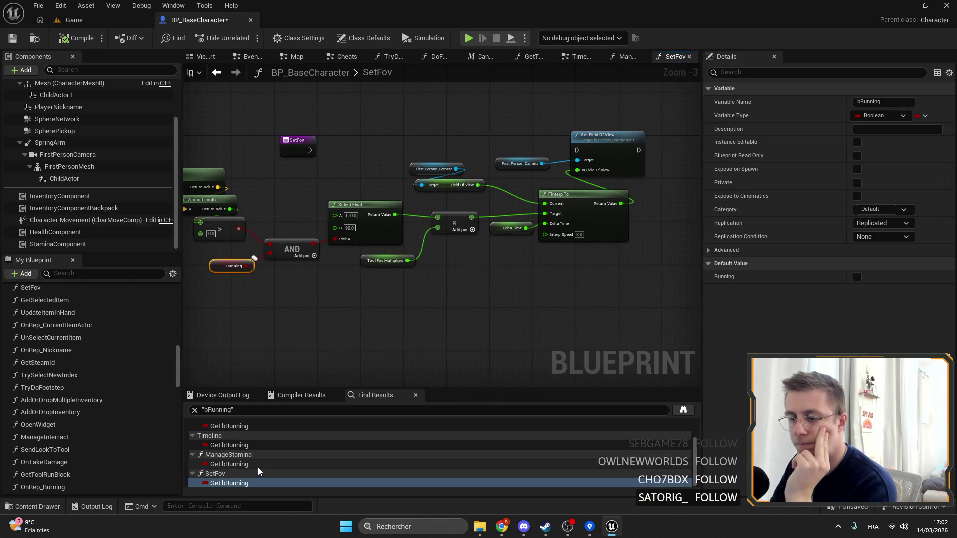
Replace the Find Results search term with 'fov' and run the search.
key("ctrl+f")
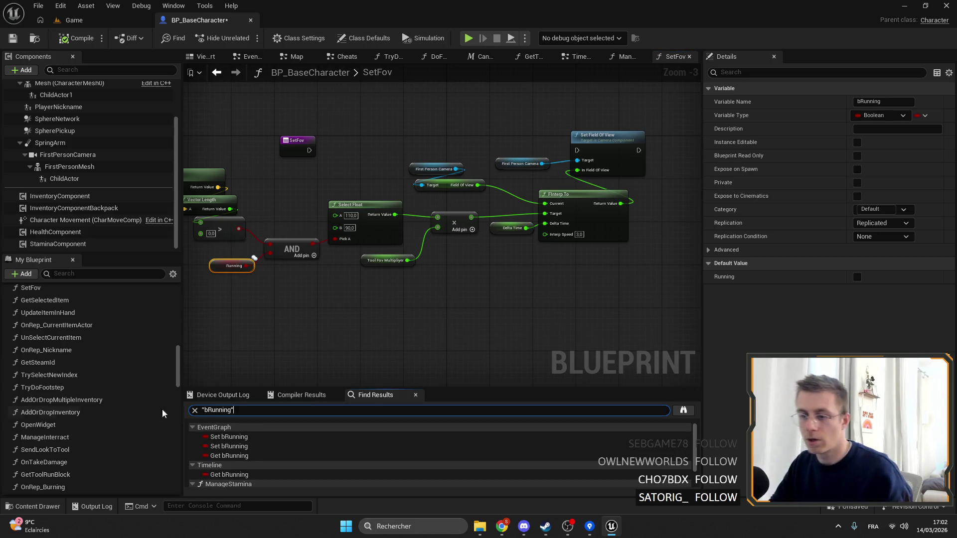
key("ctrl+a")
type("f")
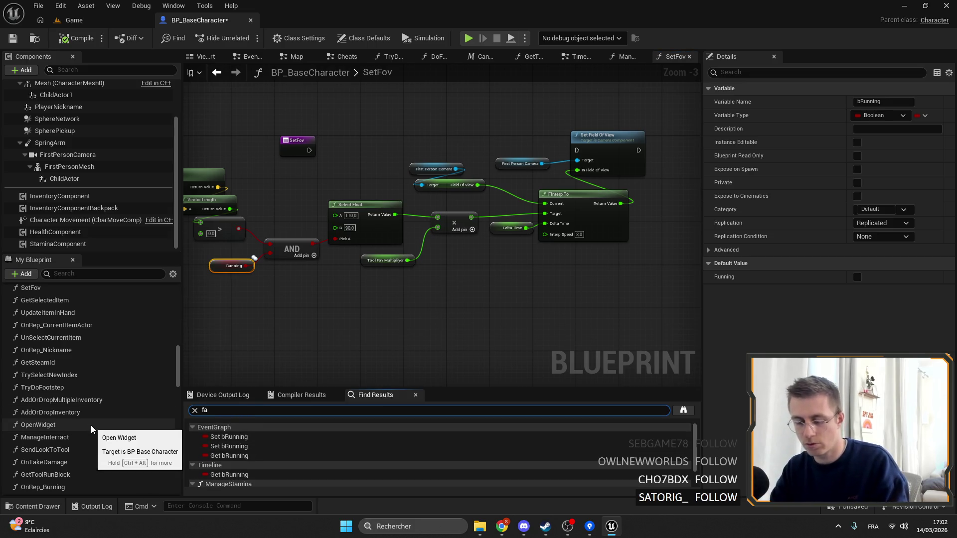
key("Return")
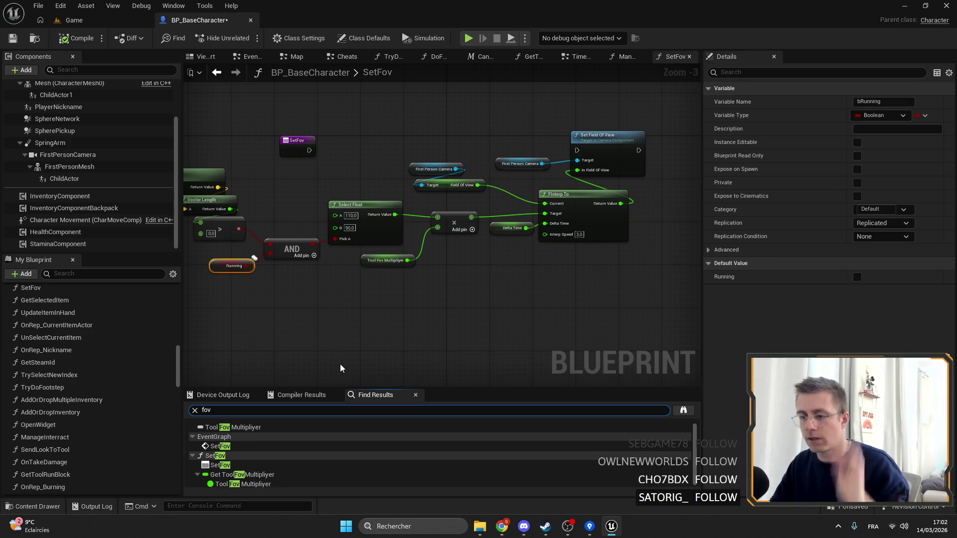